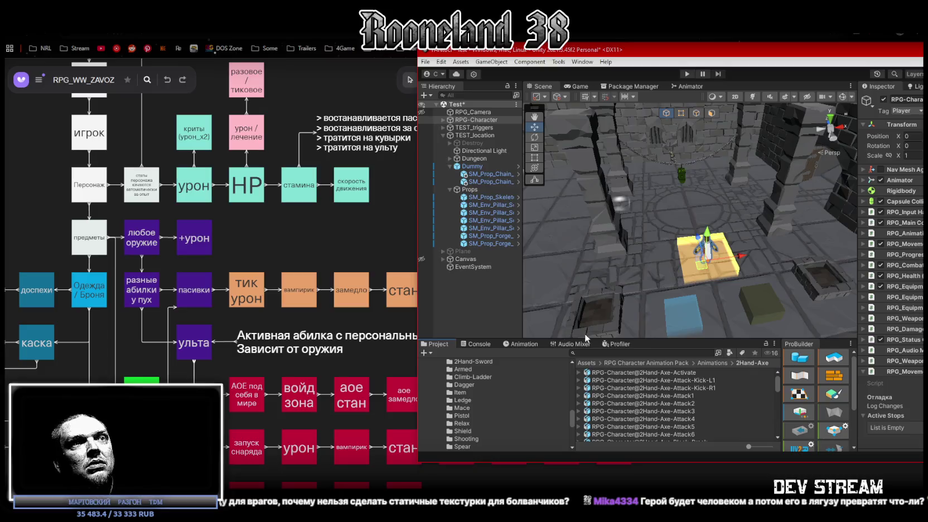
Step: Enlarge the Project panel and browse the 2Hand-Bow, 2Hand-Club and 2Hand-Crossbow animation folders
drag(589, 338, 590, 158)
scroll(510, 245, up, 4)
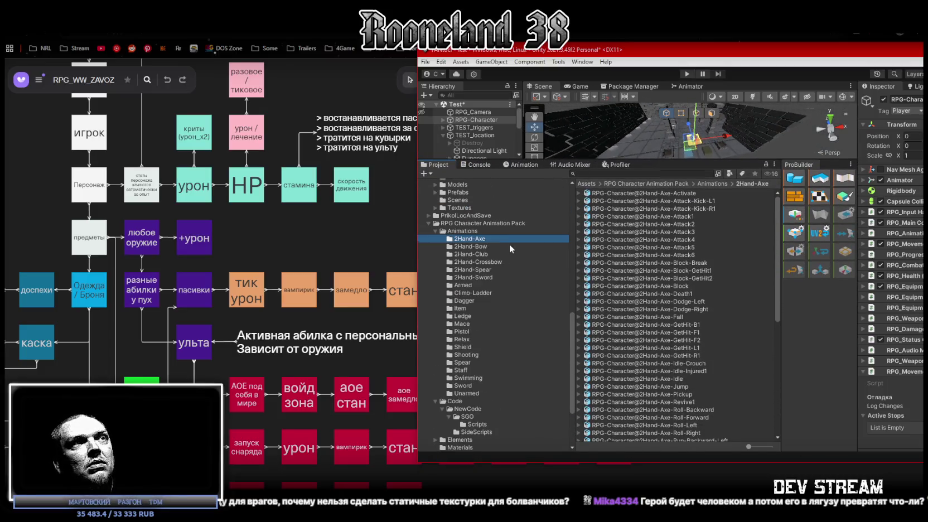
click(475, 246)
click(474, 254)
scroll(671, 309, down, 10)
click(477, 262)
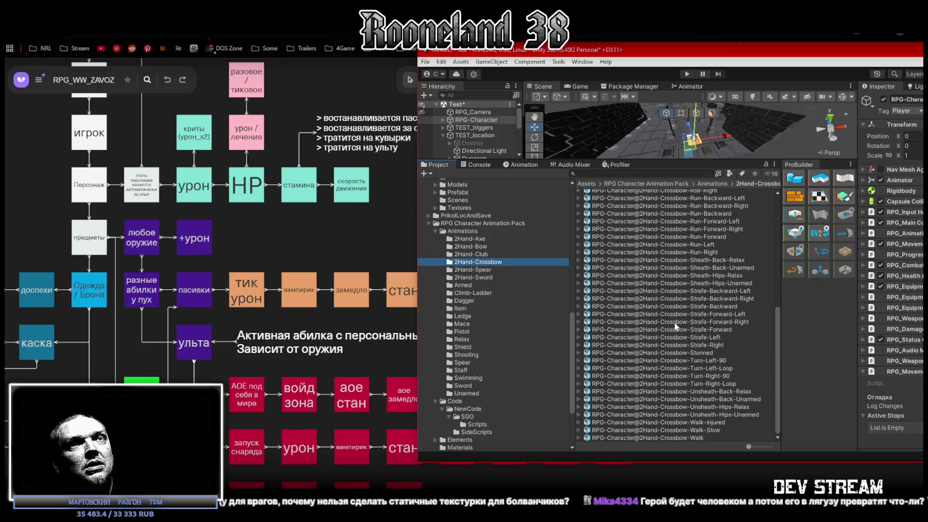
Step: Continue through 2Hand-Spear and 2Hand-Sword to the Armed animations, then maximize the editor
click(481, 269)
scroll(676, 317, up, 5)
click(477, 279)
scroll(642, 334, up, 10)
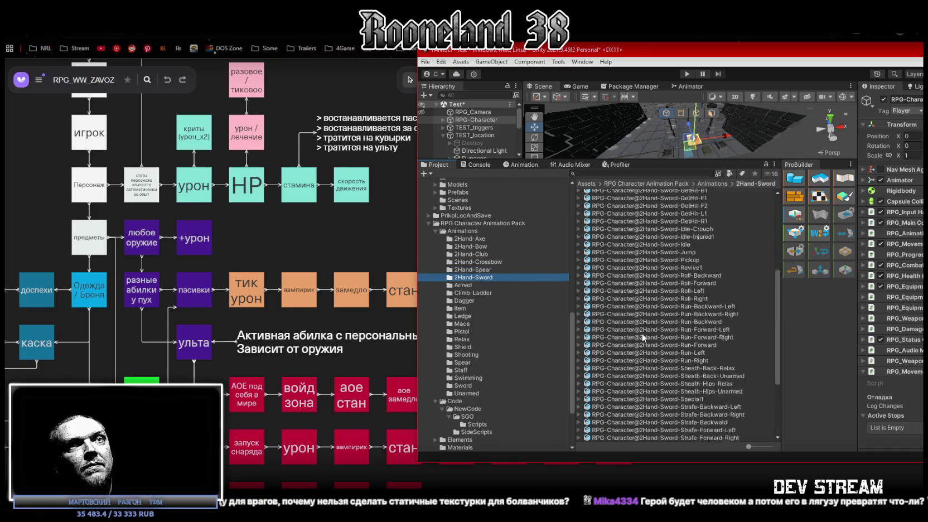
click(474, 283)
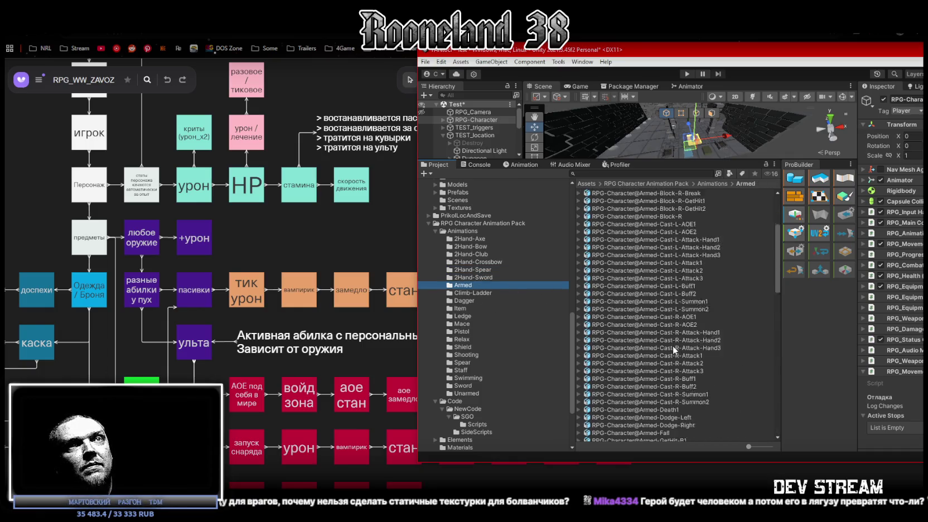
scroll(673, 345, down, 15)
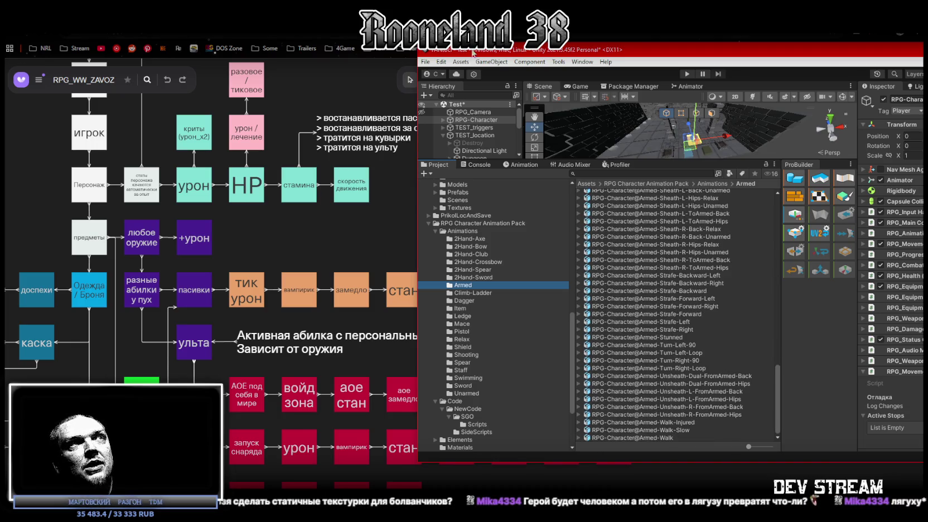
double_click(474, 51)
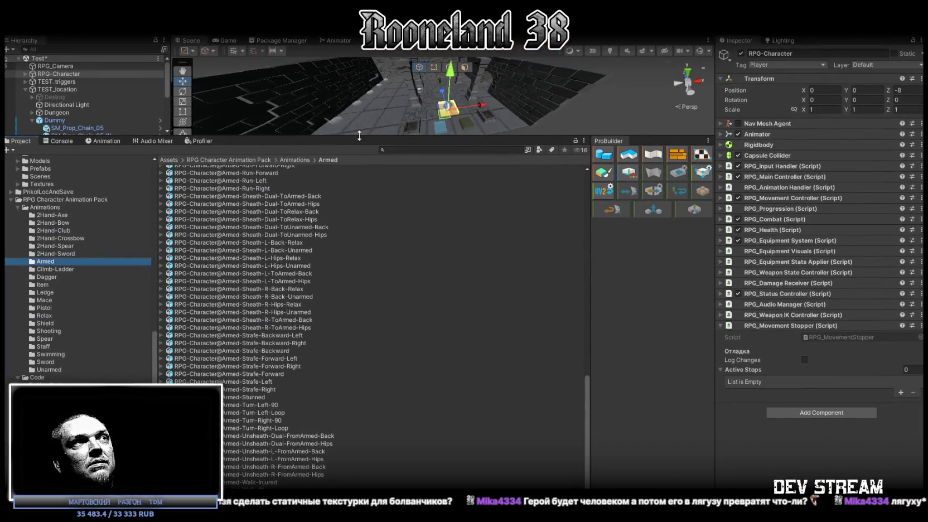
Step: Drag the Scene/Project splitter down so the dungeon Scene view takes most of the window
drag(359, 135, 365, 364)
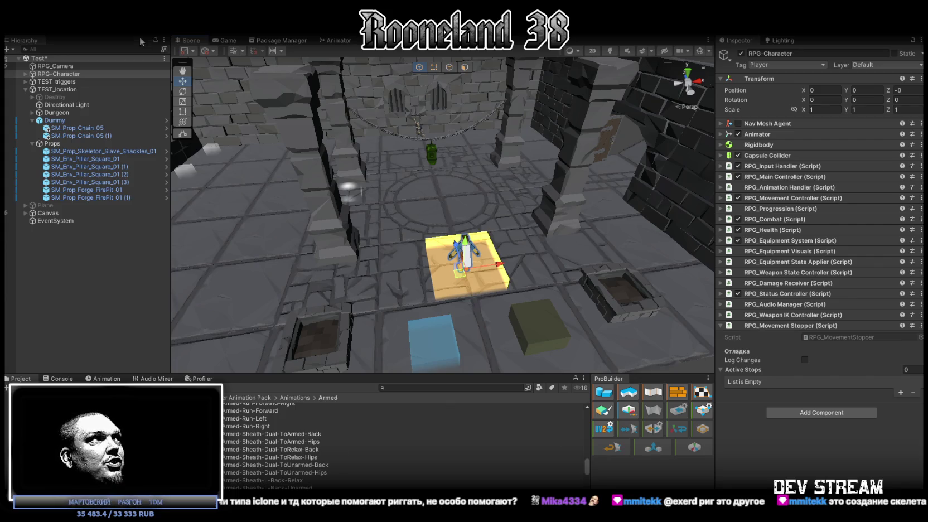
Step: Expand RPG-Character's bone chain and toggle RPG-Character-Mesh0's visibility off and on
click(25, 74)
click(71, 97)
mouse_move(384, 140)
mouse_down()
mouse_move(402, 143)
mouse_move(262, 147)
mouse_up()
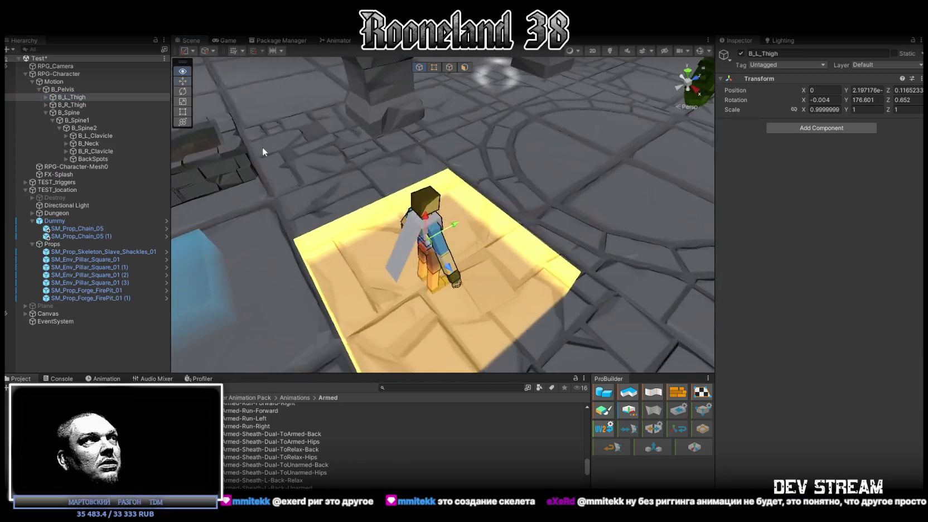
click(67, 166)
click(740, 54)
click(740, 53)
click(741, 53)
click(740, 53)
click(741, 53)
click(740, 53)
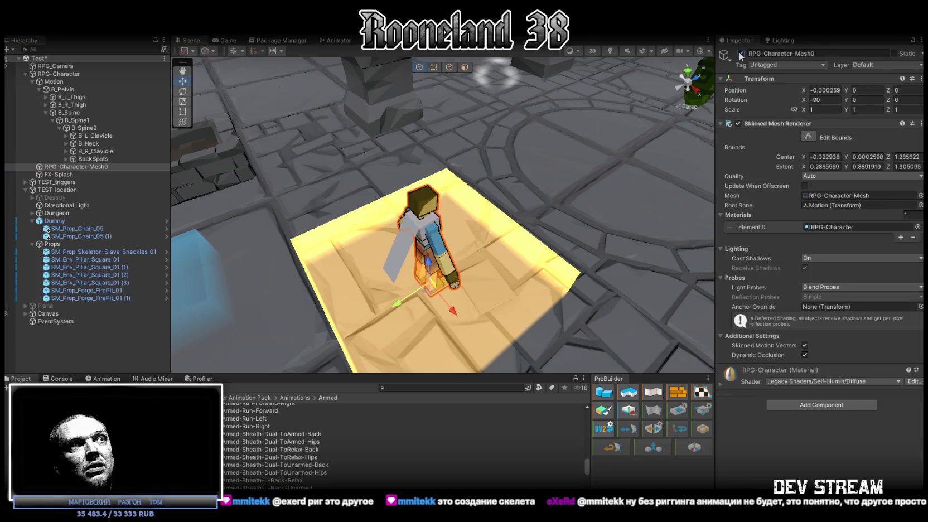
Step: Select B_L_Thigh, expand it down to B_L_Foot, and frame it in view
click(78, 99)
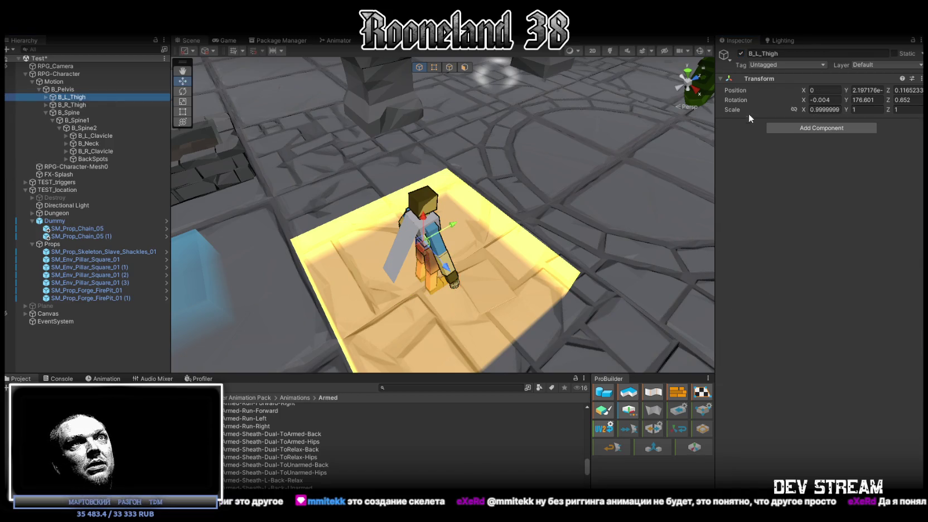
click(46, 97)
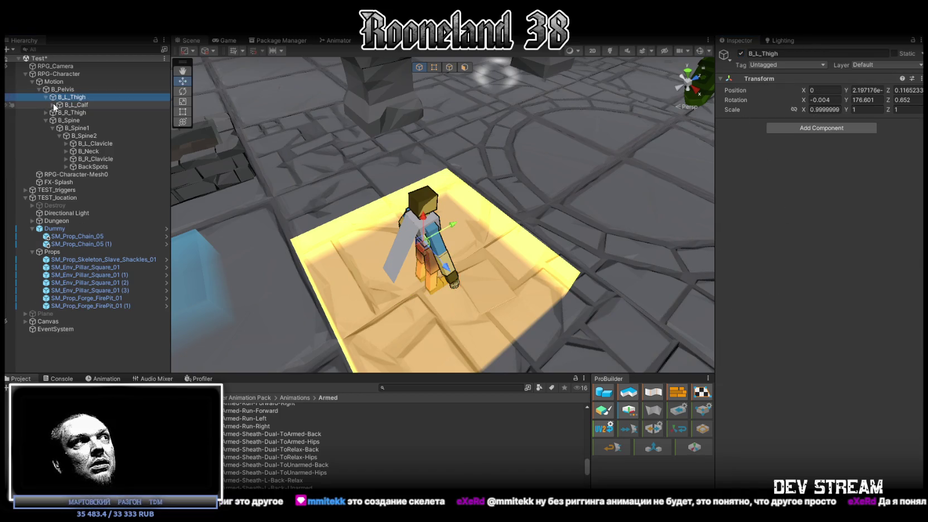
click(53, 105)
key(f)
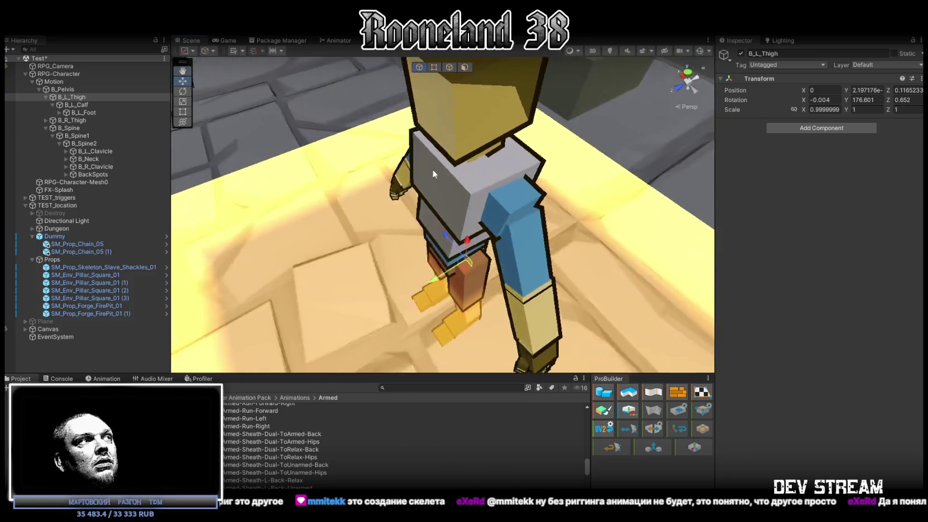
click(79, 104)
key(f)
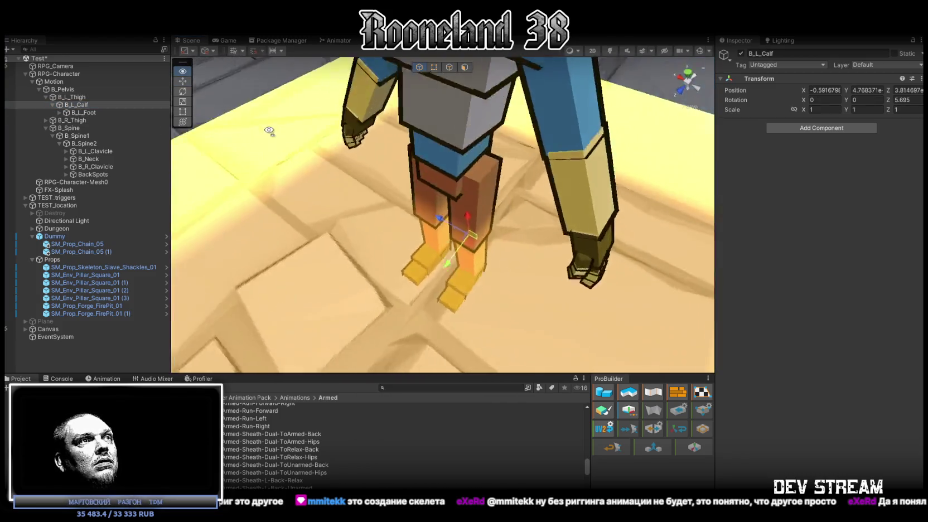
key(r)
key(e)
mouse_move(382, 204)
mouse_down()
mouse_move(506, 163)
mouse_move(446, 200)
mouse_move(262, 268)
mouse_up()
key(ctrl+z)
scroll(284, 246, down, 5)
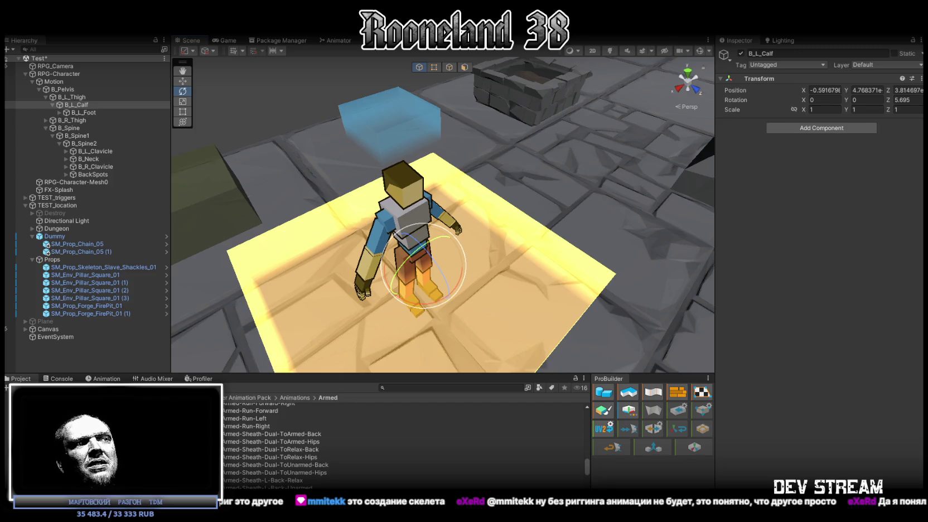
Step: Frame the character's legs and expand B_R_Thigh down to B_R_Foot
drag(557, 177, 439, 173)
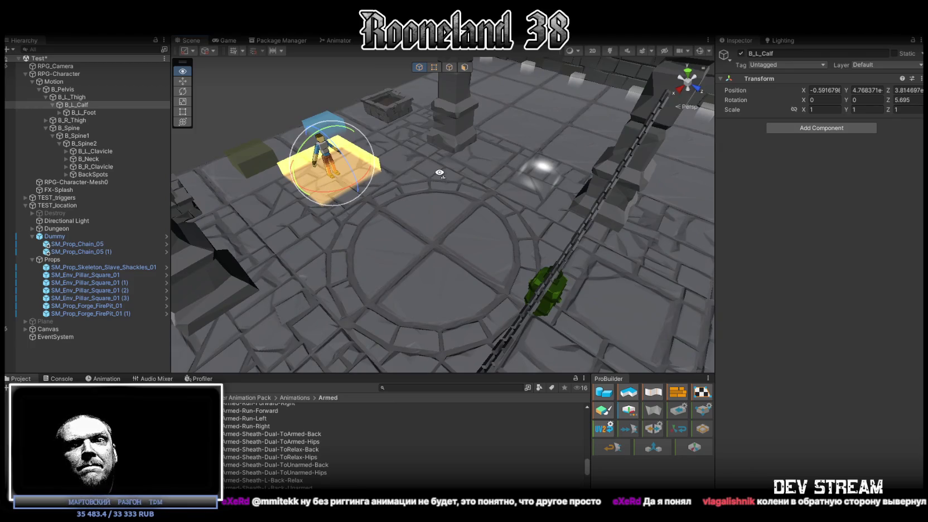
key(f)
drag(440, 173, 427, 132)
scroll(427, 132, up, 10)
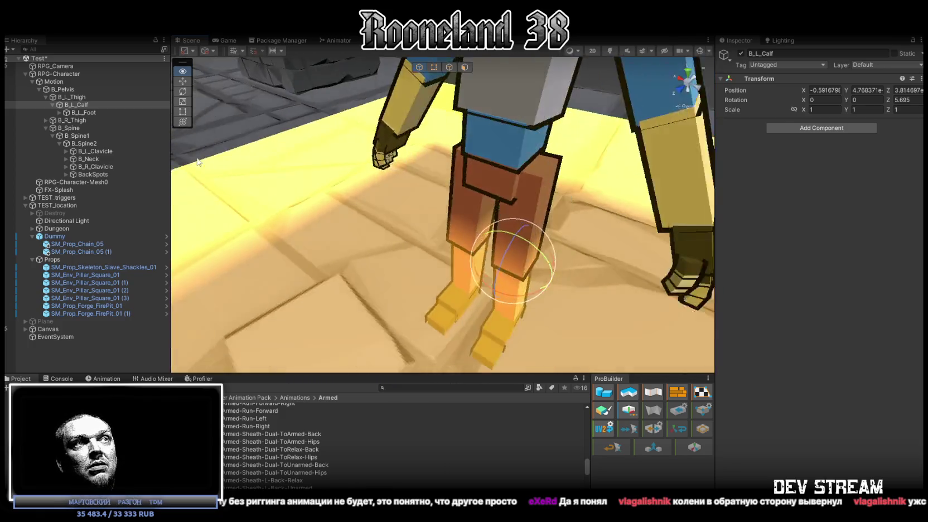
drag(198, 162, 172, 151)
click(45, 120)
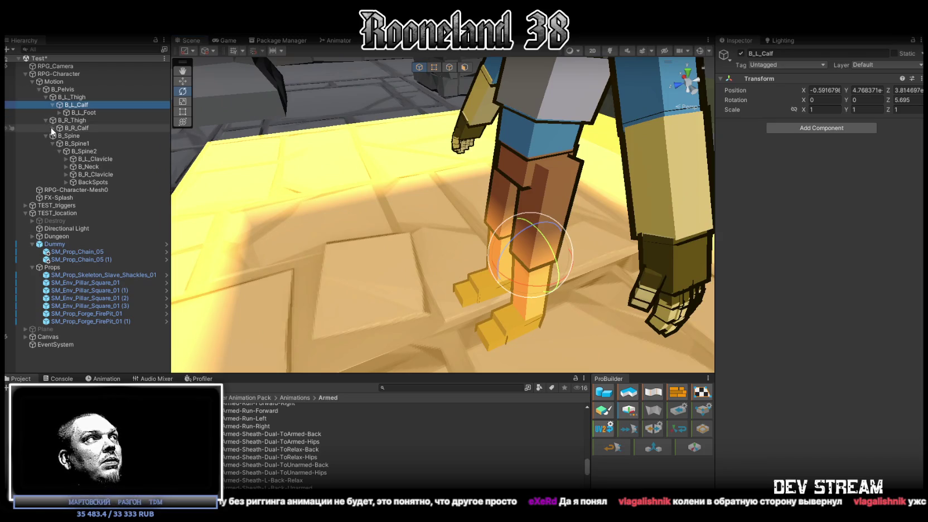
click(52, 128)
Step: Bend the left calf to about -89° and the right calf to about -93°
drag(560, 257, 673, 235)
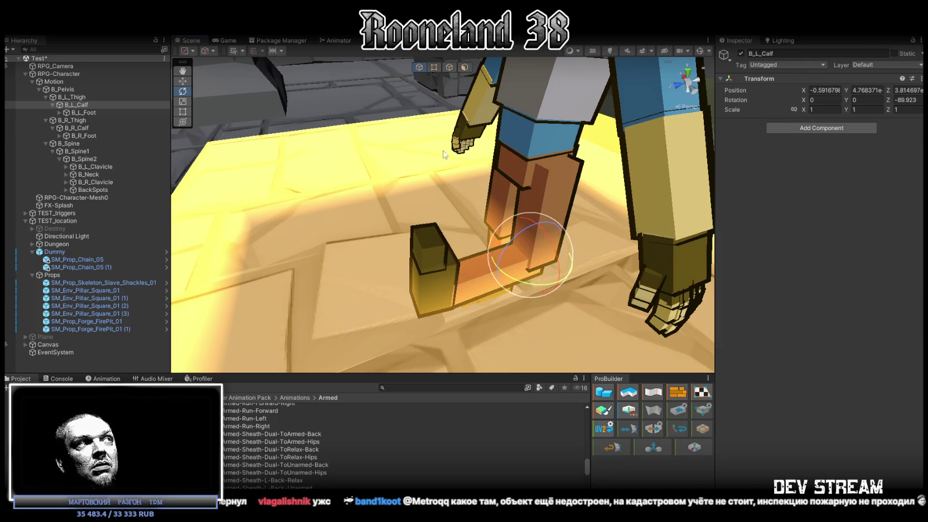
click(93, 128)
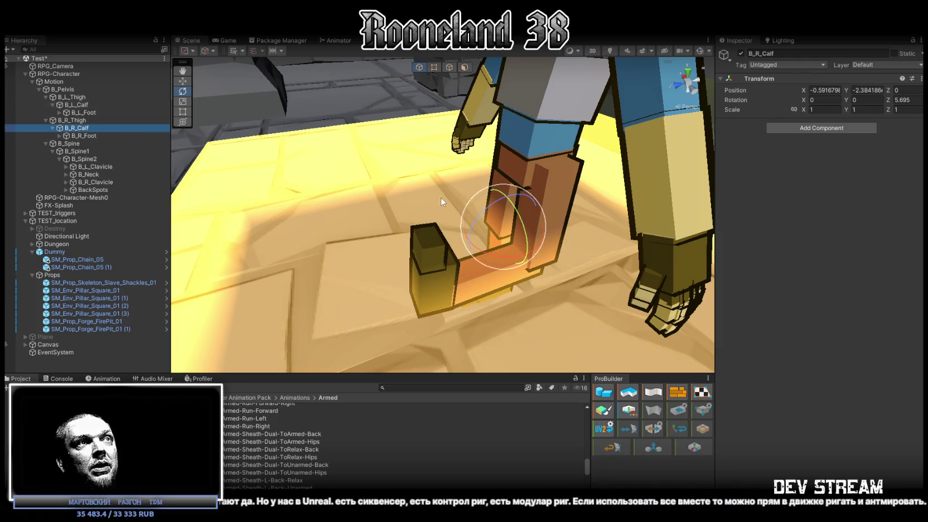
drag(495, 210, 659, 212)
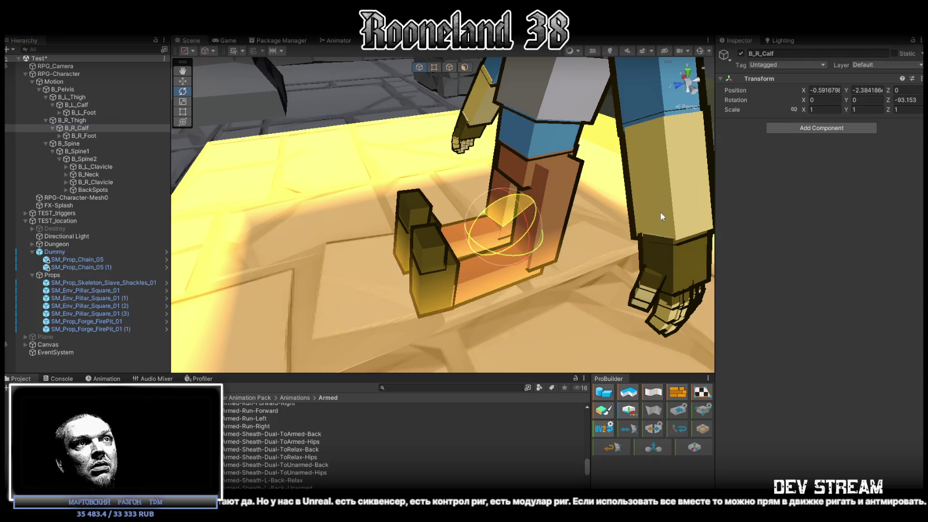
mouse_move(591, 229)
mouse_down()
mouse_move(563, 256)
mouse_move(155, 155)
mouse_up()
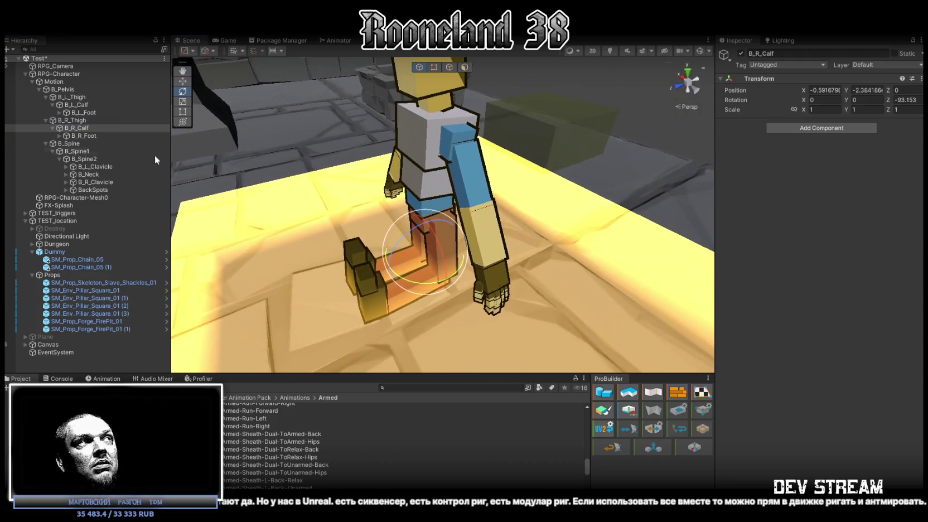
Step: Turn the head at the B_Neck bone, then undo the neck and calf rotations
click(65, 167)
click(66, 174)
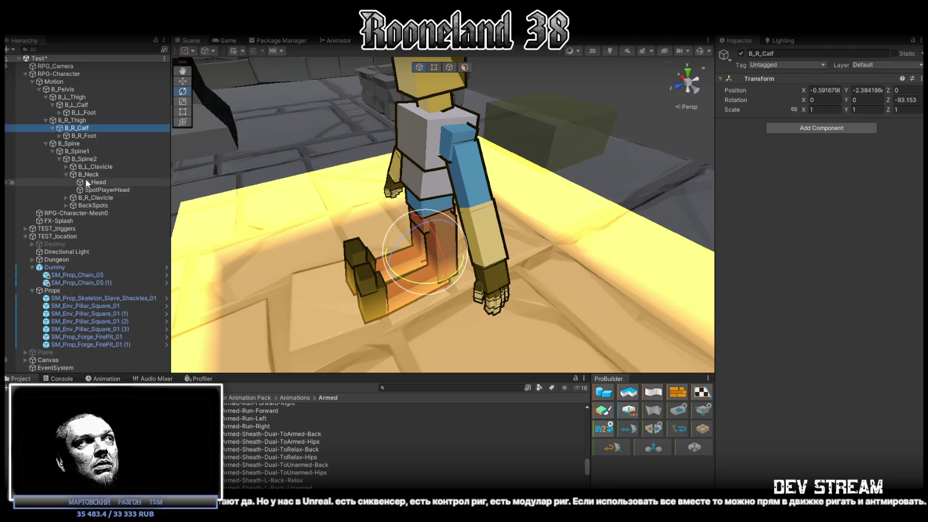
click(85, 174)
mouse_move(390, 212)
mouse_down()
mouse_move(425, 212)
mouse_move(448, 243)
mouse_move(573, 246)
mouse_move(648, 236)
mouse_move(632, 238)
mouse_up()
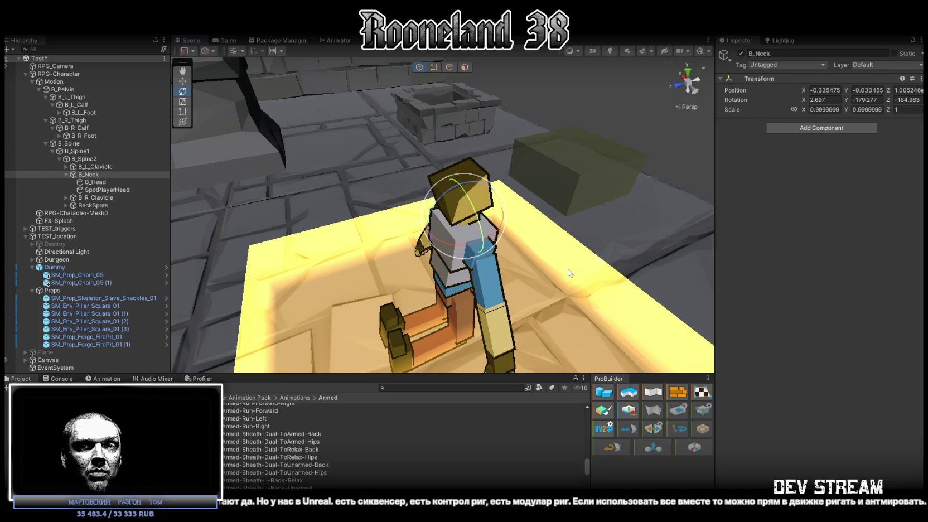
key(ctrl+z)
key(ctrl+z)
key(ctrl+z)
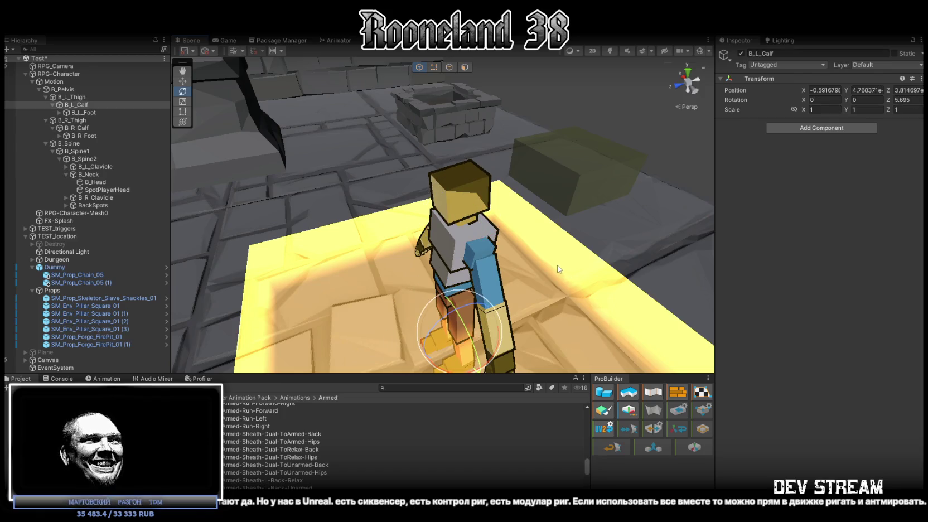
mouse_move(429, 233)
mouse_down()
mouse_move(413, 232)
mouse_move(442, 228)
mouse_up()
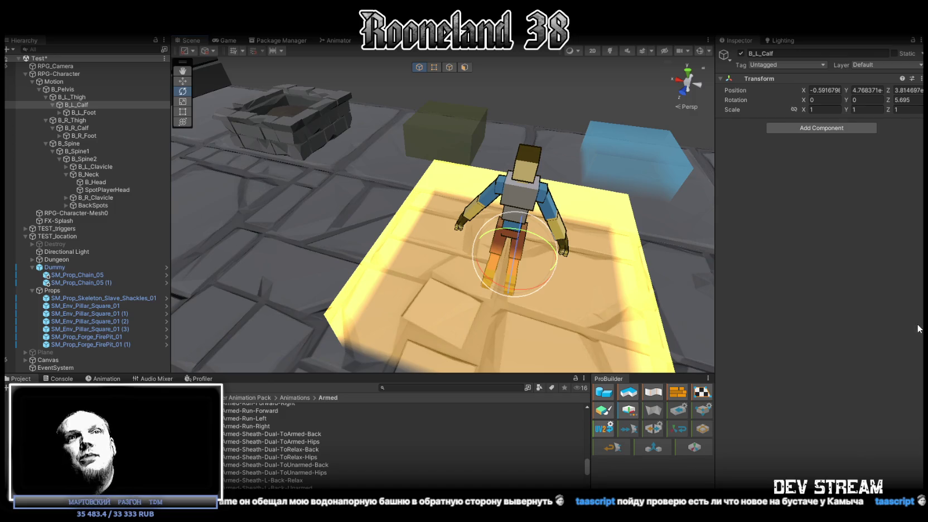
Step: Show 100+ Magic Particle Effects from My Assets in the Package Manager, then return to the scene
mouse_move(707, 291)
mouse_down()
mouse_move(464, 234)
mouse_move(454, 243)
mouse_up()
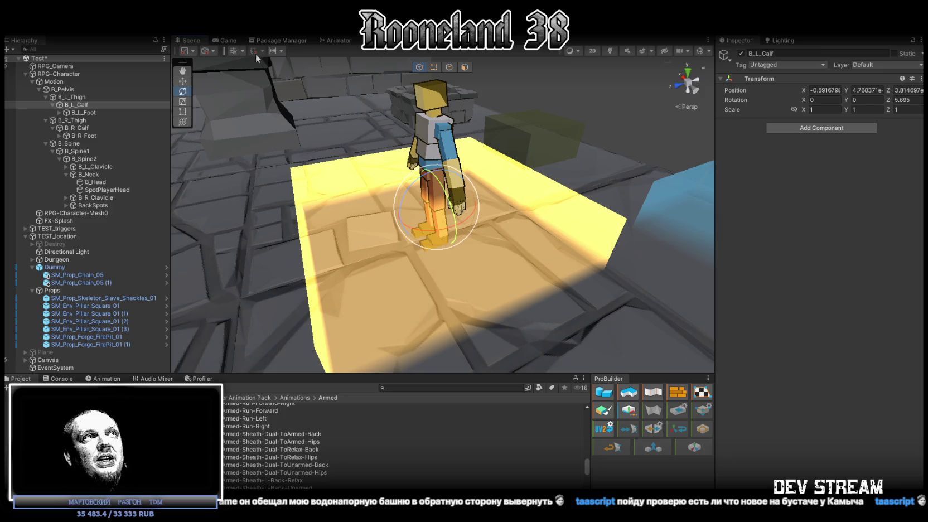
click(340, 40)
click(303, 41)
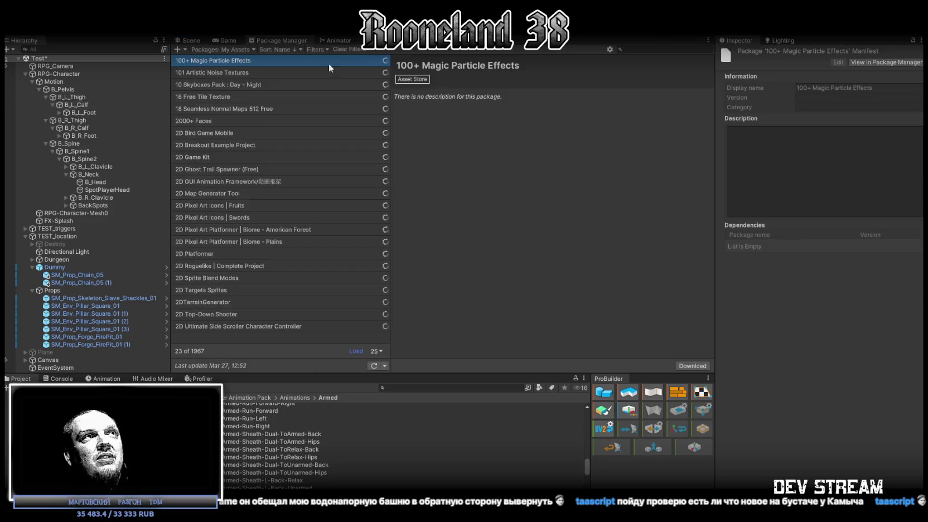
click(190, 40)
mouse_move(527, 198)
mouse_down()
mouse_move(518, 208)
mouse_move(540, 221)
mouse_up()
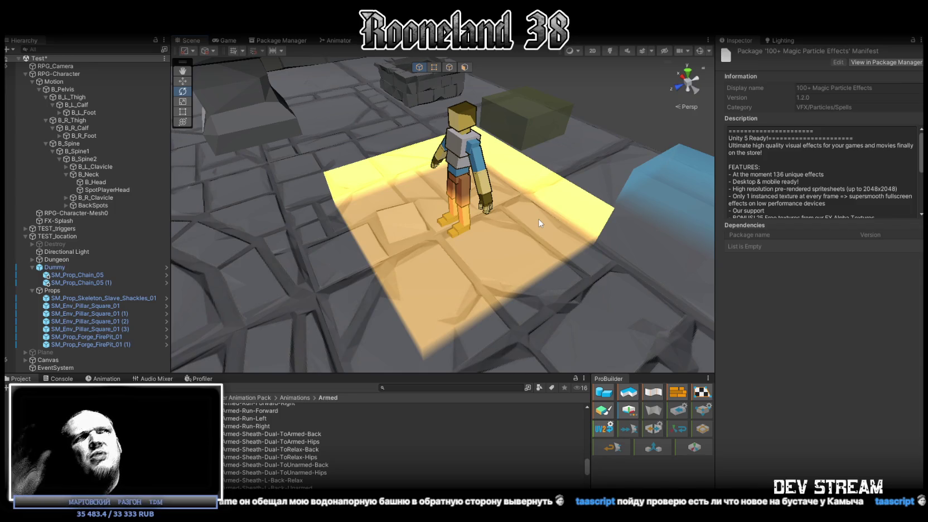
mouse_move(489, 217)
mouse_down()
mouse_move(499, 212)
mouse_move(495, 225)
mouse_up()
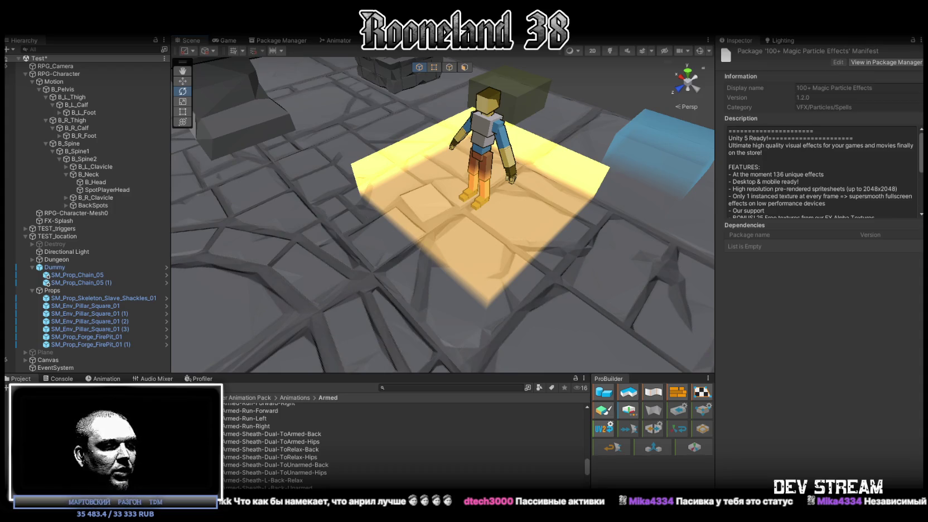
key(alt+Tab)
Step: Step into and out of text edit on the тик урон, вампирик and замедло cards
click(247, 298)
click(246, 298)
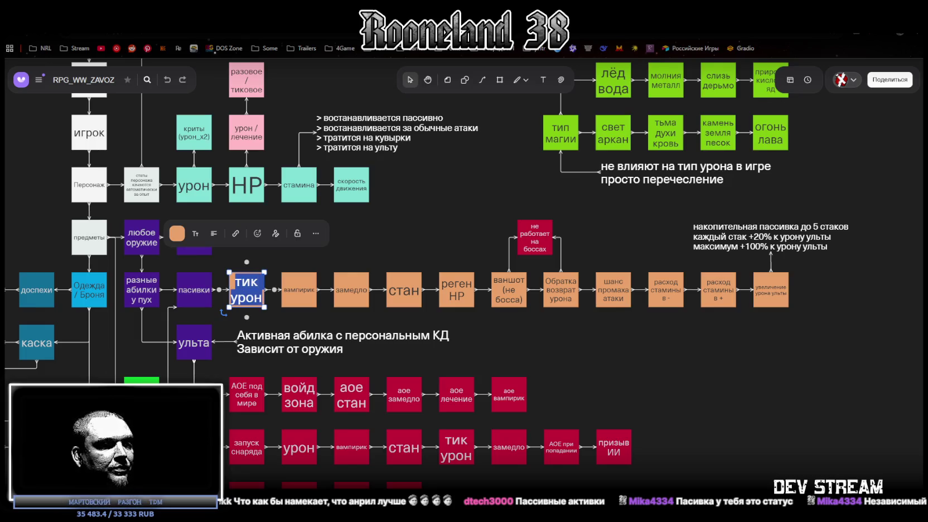
key(Escape)
click(299, 289)
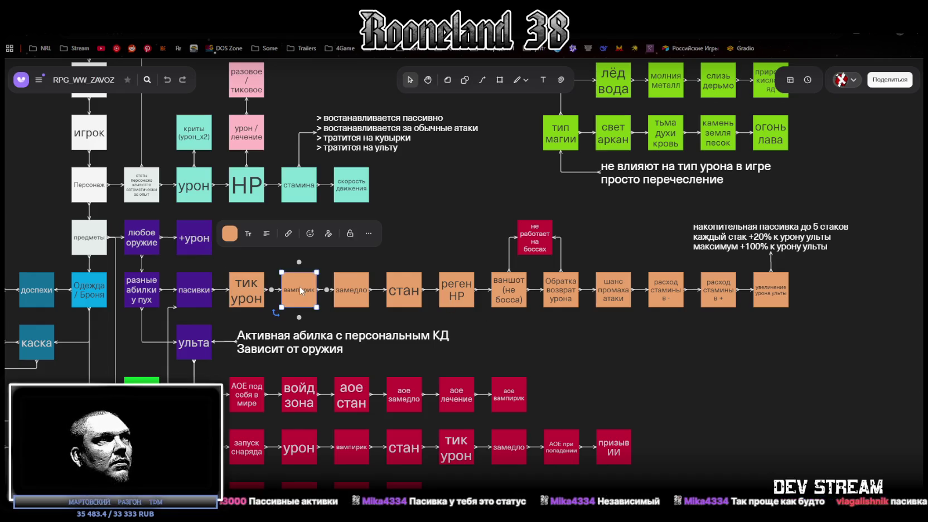
key(Return)
key(Escape)
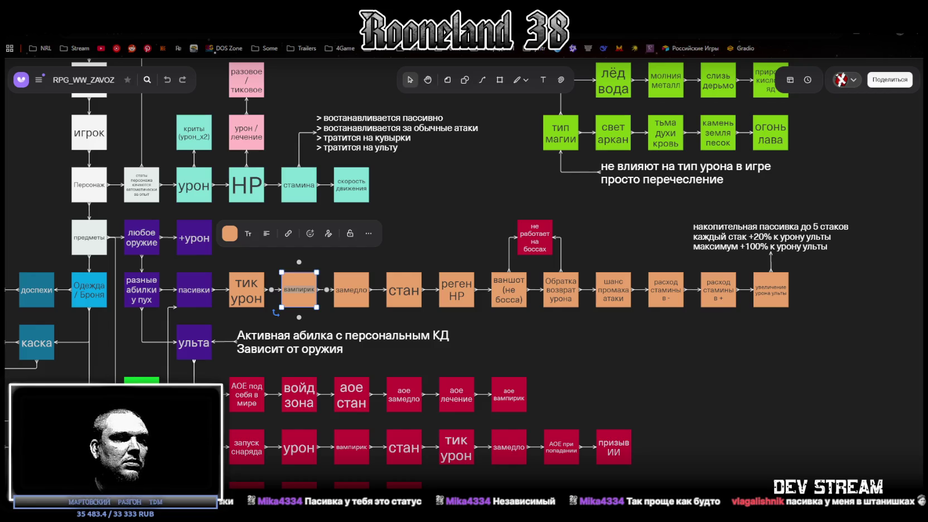
click(354, 288)
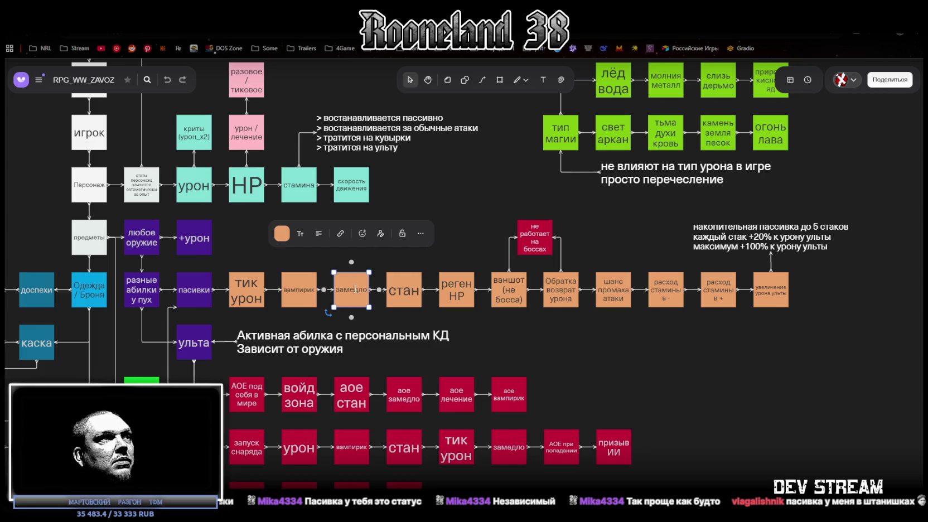
double_click(355, 288)
key(Escape)
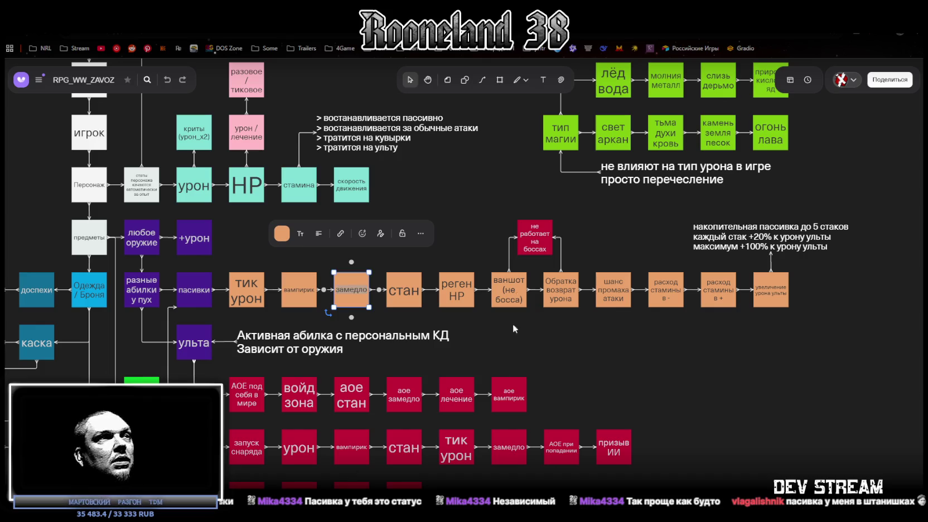
Step: Enter and leave text edit on the стан, реген HP, ваншот (не босса) and Обратка cards
click(405, 289)
double_click(405, 302)
key(Escape)
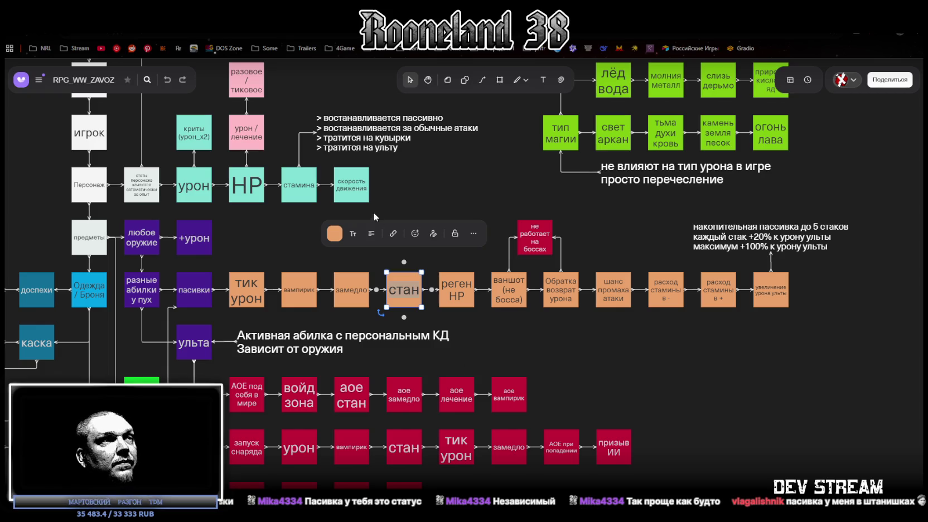
double_click(458, 304)
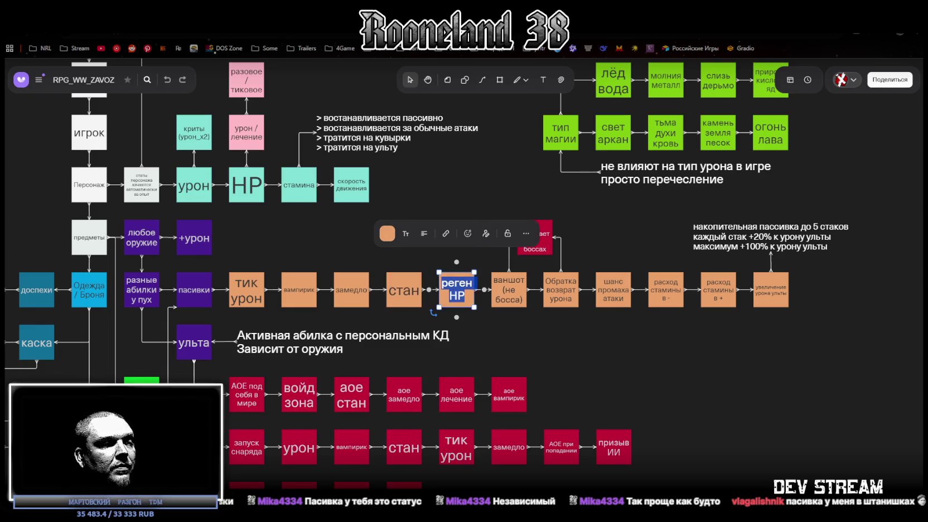
key(Escape)
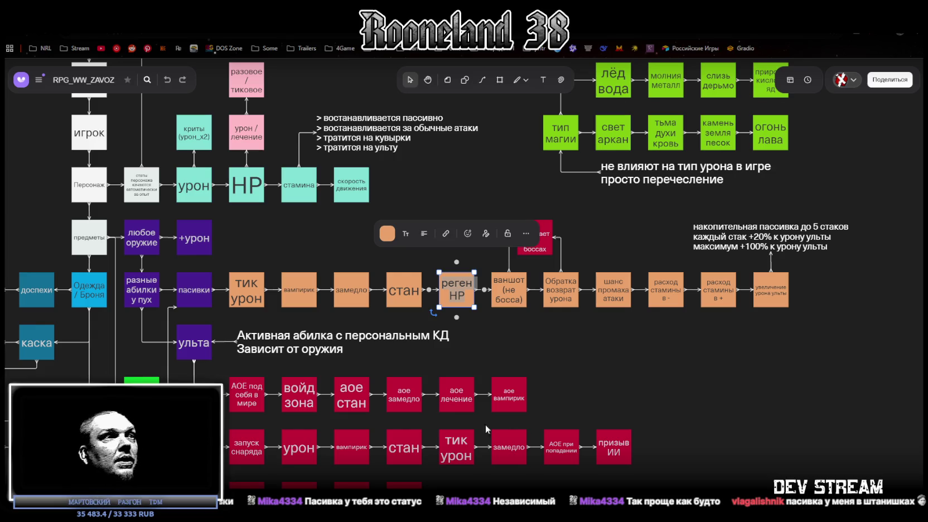
double_click(506, 290)
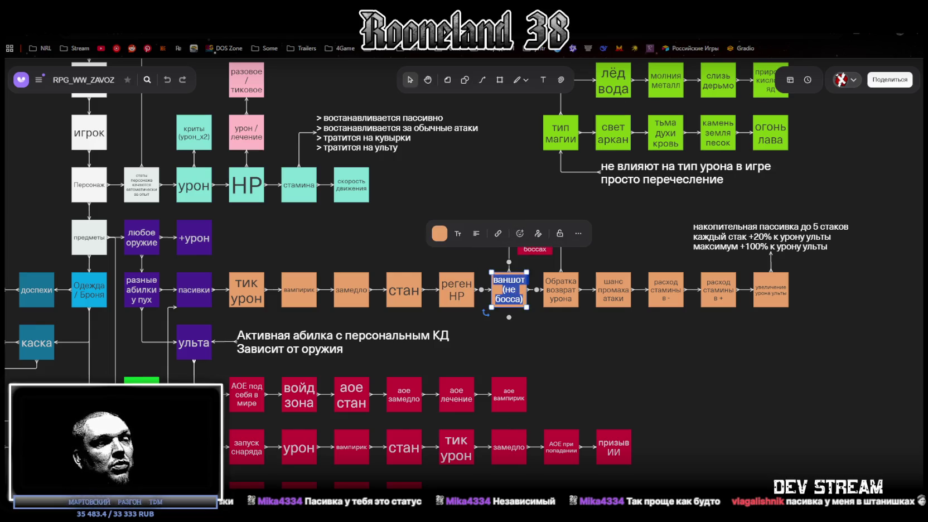
key(Escape)
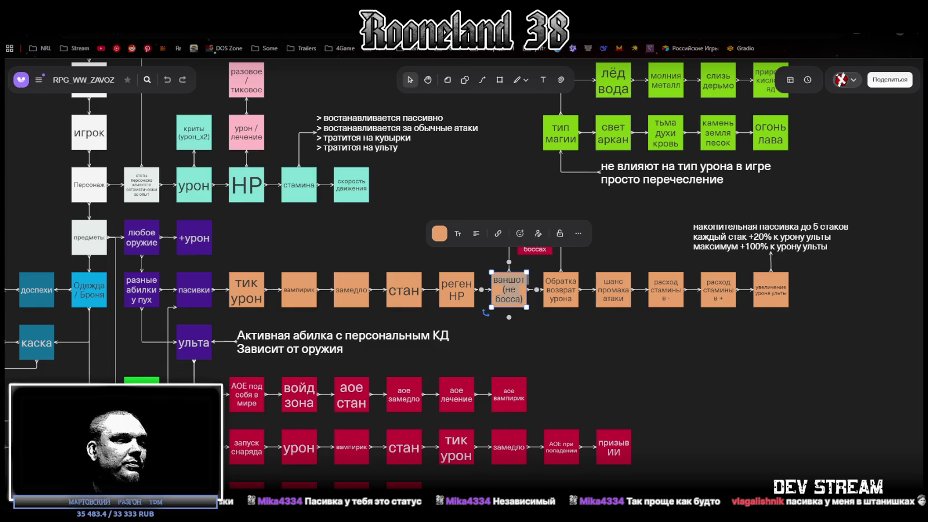
key(Tab)
key(Return)
key(Escape)
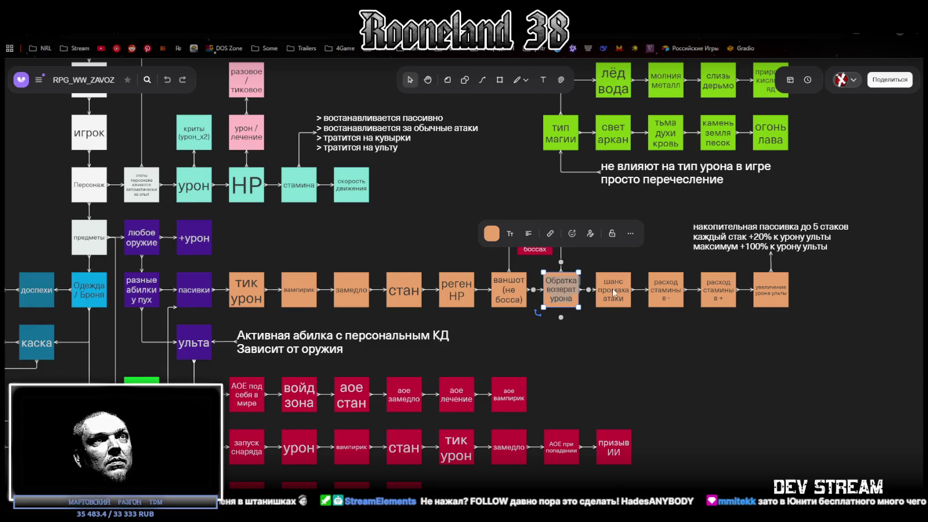
Step: Enter and leave edit on шанс промаха атаки, both расход стамины cards, and увеличение урона ульты
key(Tab)
key(Return)
key(Escape)
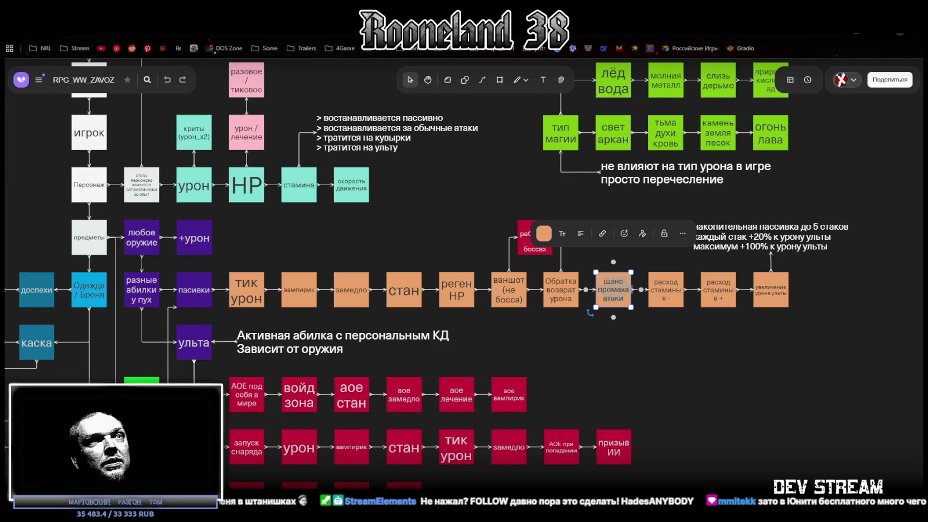
click(673, 296)
key(Return)
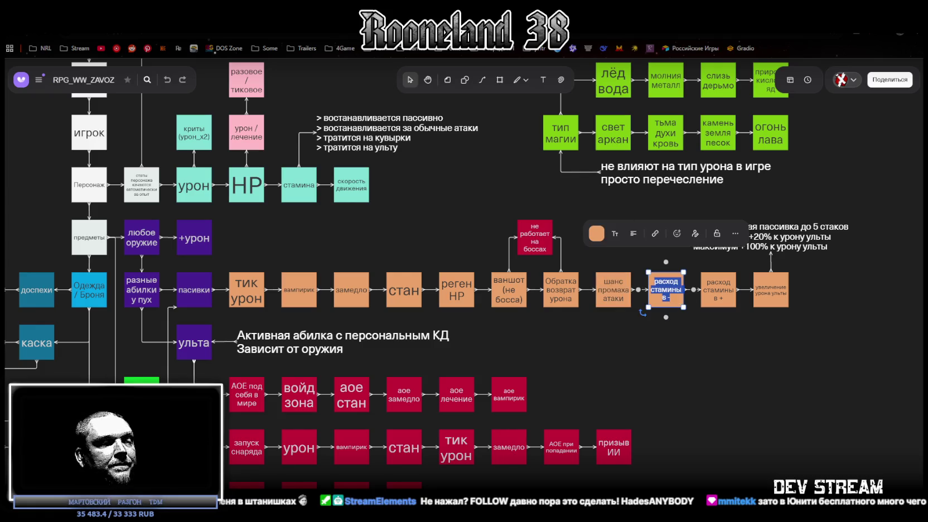
key(Escape)
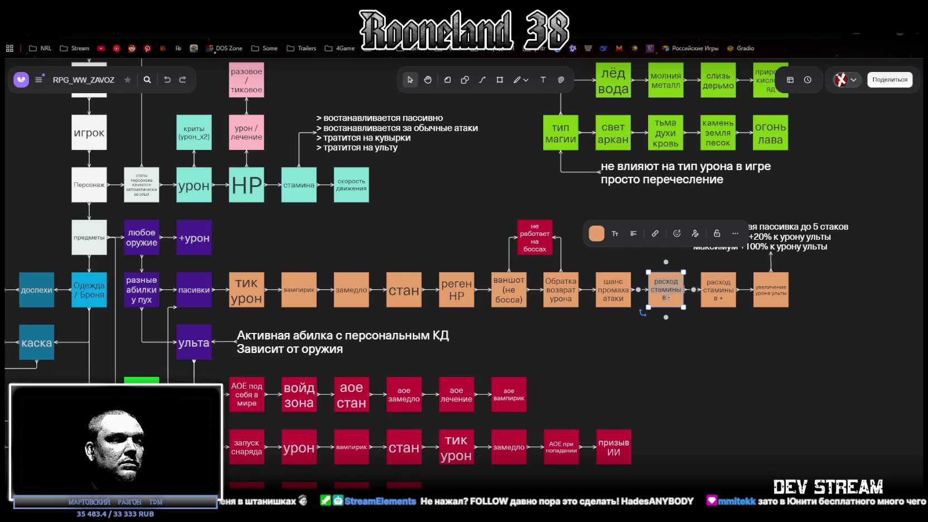
click(725, 287)
key(Return)
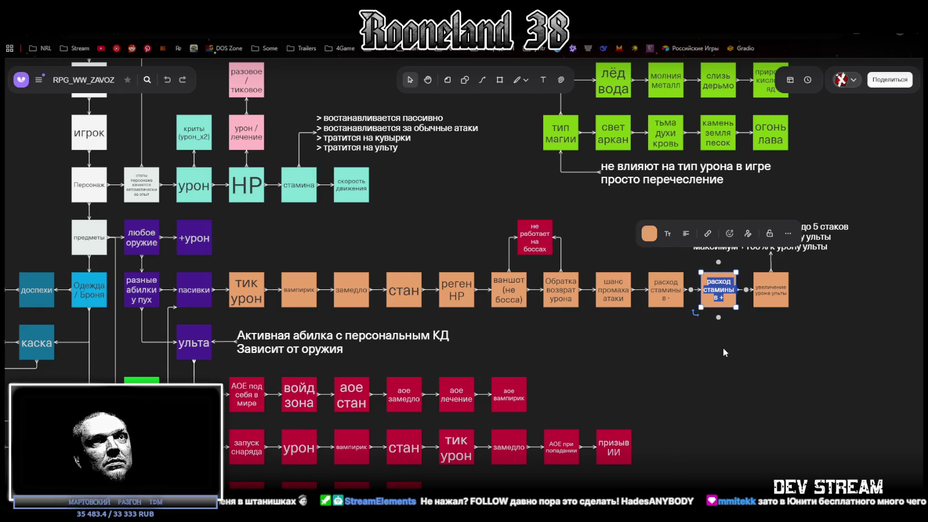
key(Escape)
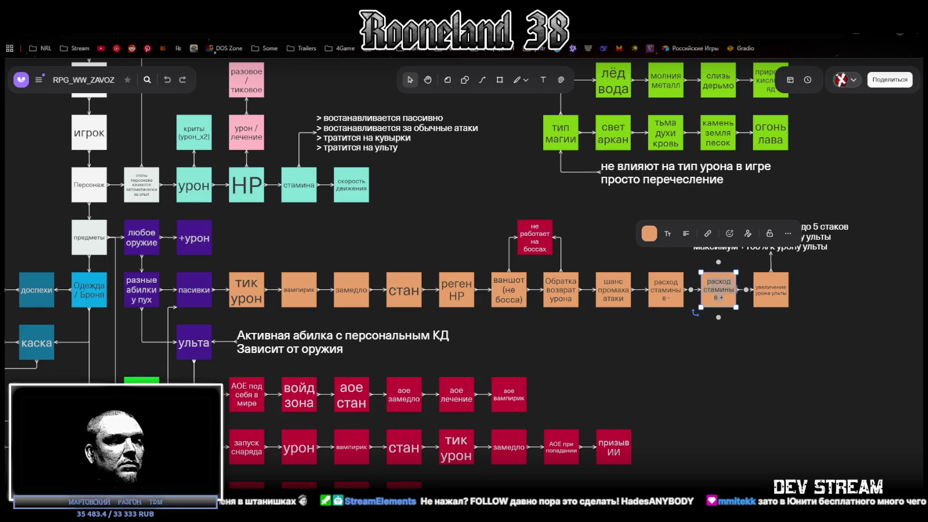
click(775, 297)
key(Return)
key(Escape)
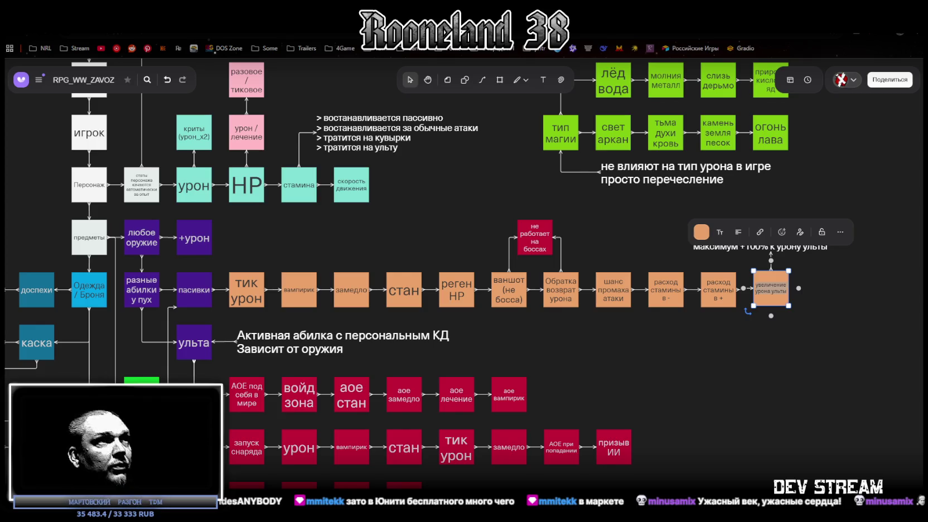
Step: Select the small green block by the ульта node and switch back to the Unity Editor
click(142, 379)
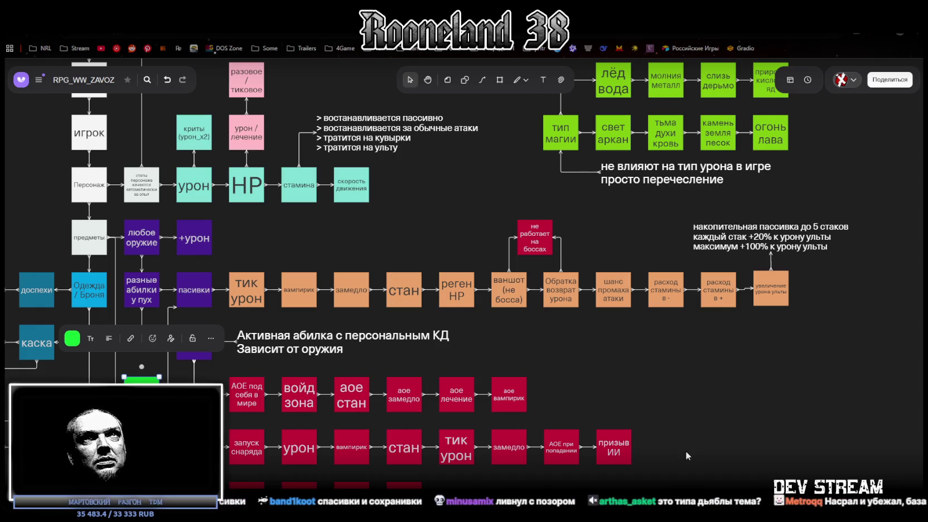
key(alt+Tab)
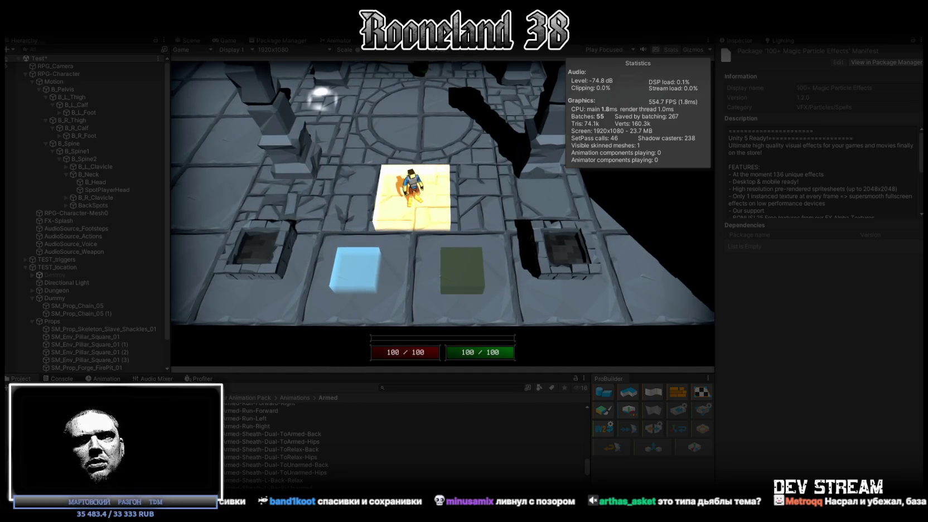
Step: Maximize the Game view, walk into the circular chamber and swing the sword several times
double_click(229, 39)
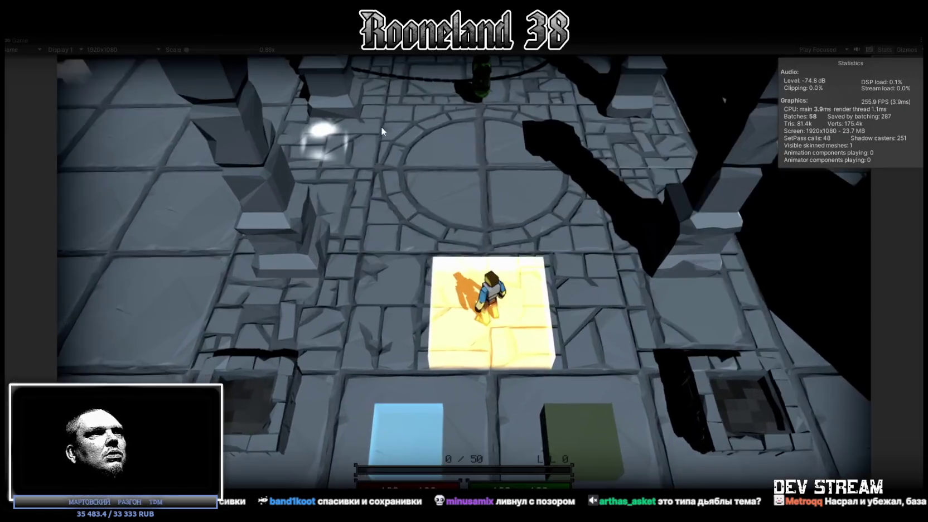
key(a)
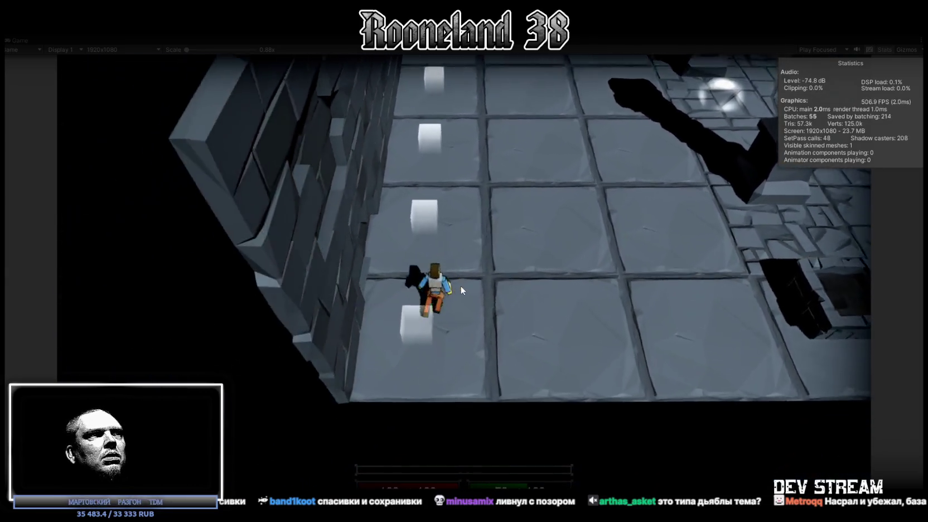
click(570, 209)
key(w)
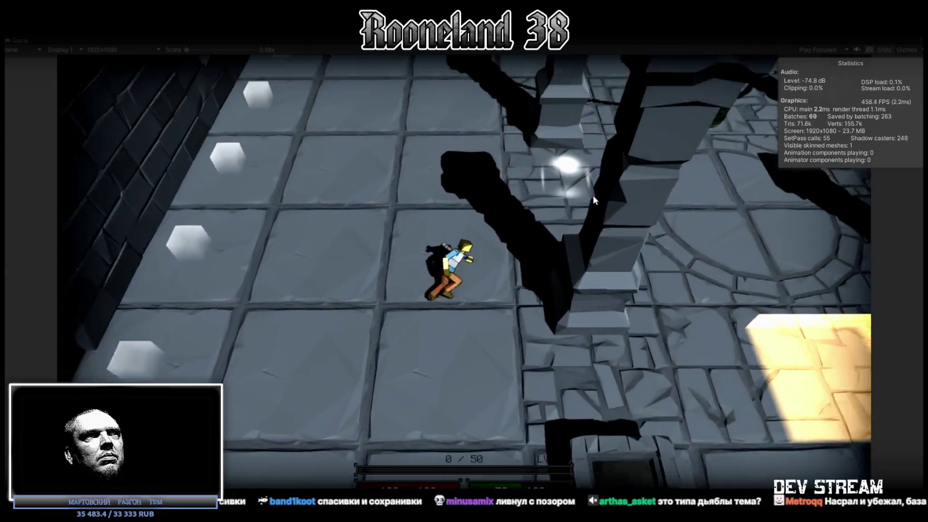
click(602, 203)
key(w)
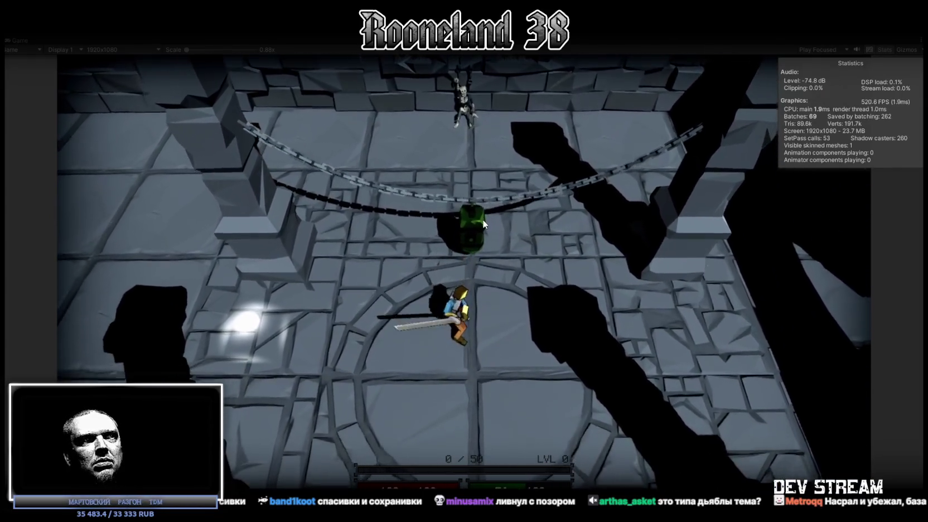
click(483, 216)
key(s)
Step: Walk through the tiled room, swing the pickaxe, and beam-pull the green hanging object
key(a)
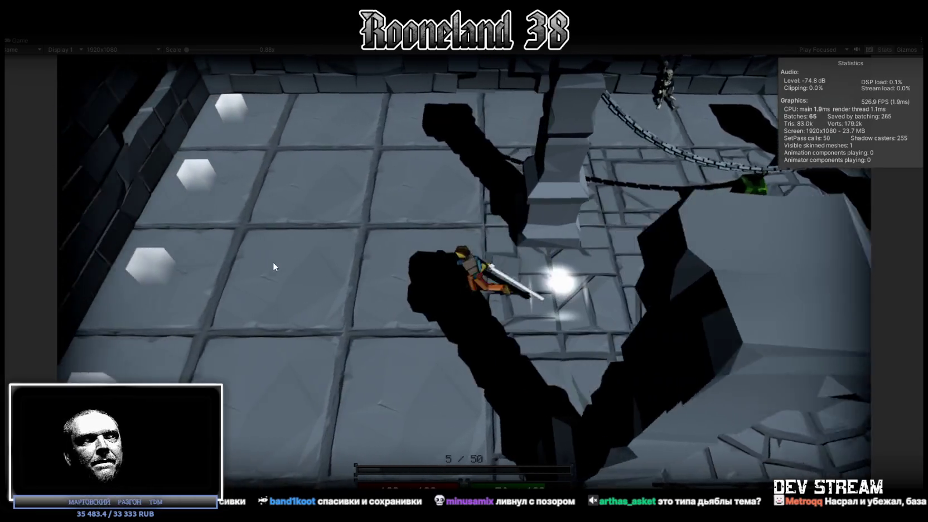
key(a)
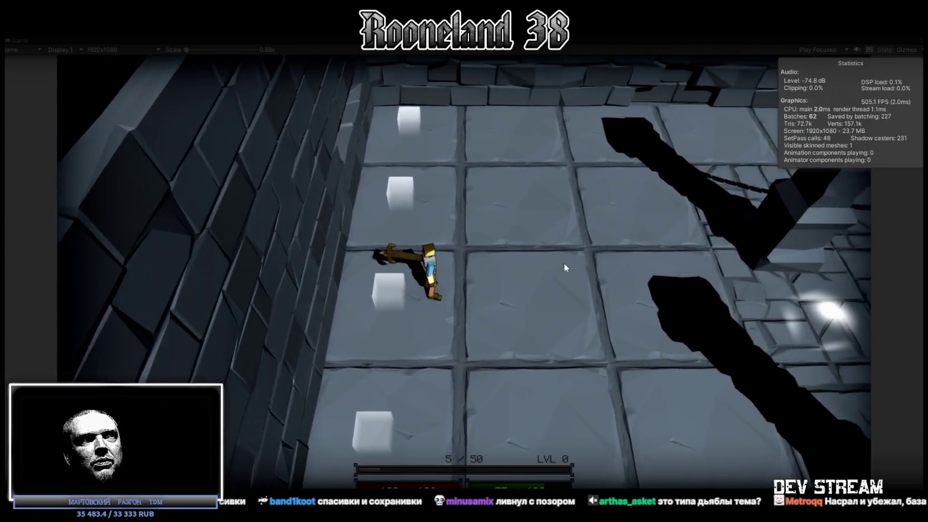
key(d)
click(647, 188)
key(d)
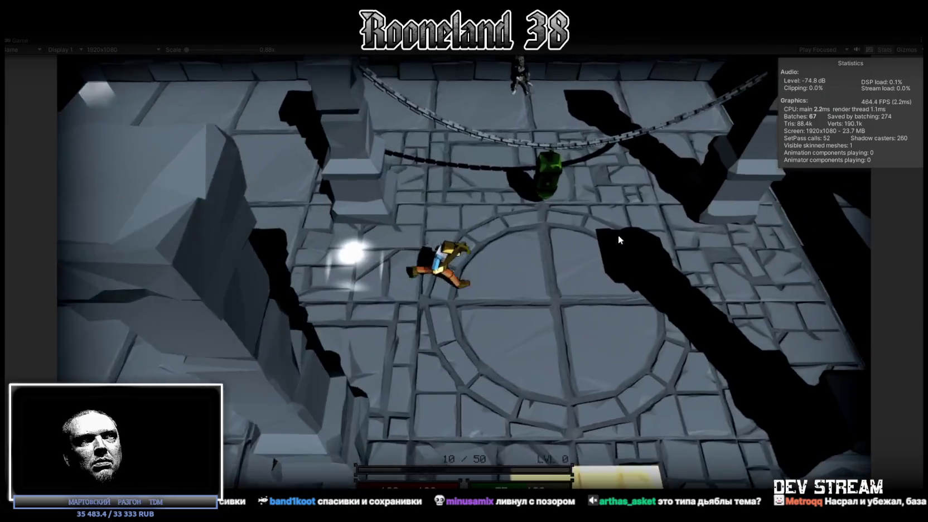
click(533, 172)
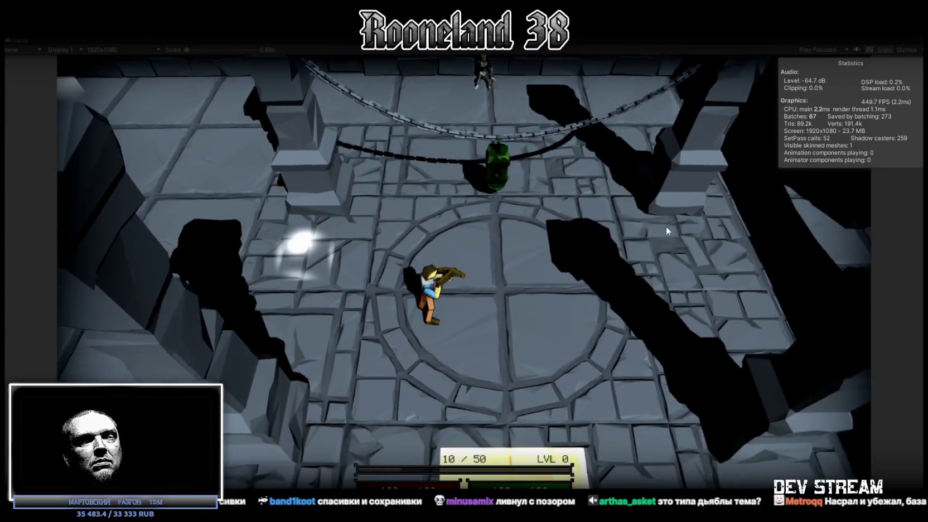
mouse_move(665, 227)
mouse_down()
mouse_move(669, 175)
mouse_move(743, 160)
mouse_move(718, 212)
mouse_up()
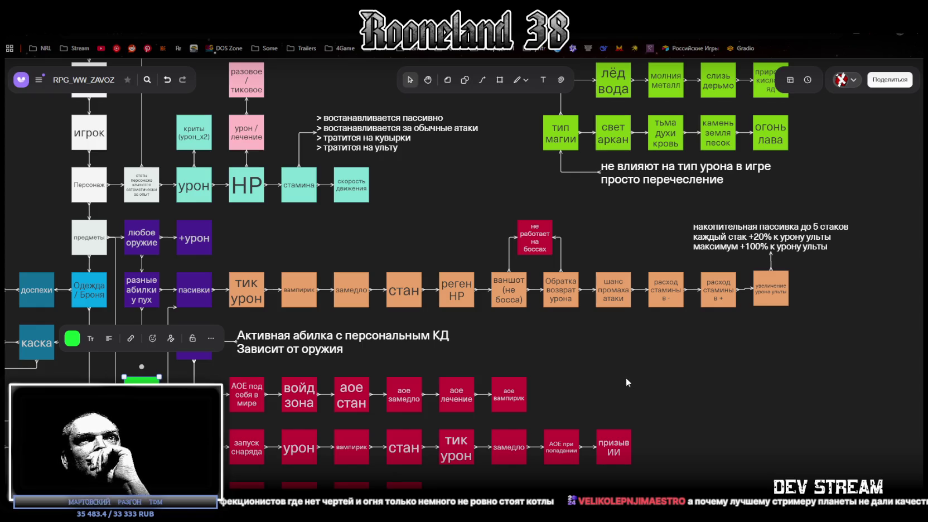
click(772, 295)
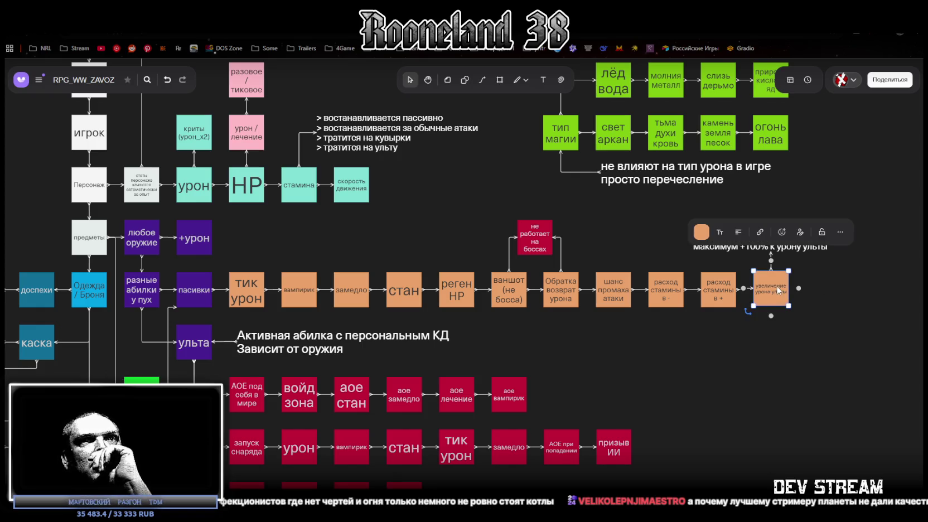
drag(771, 295, 778, 289)
click(840, 299)
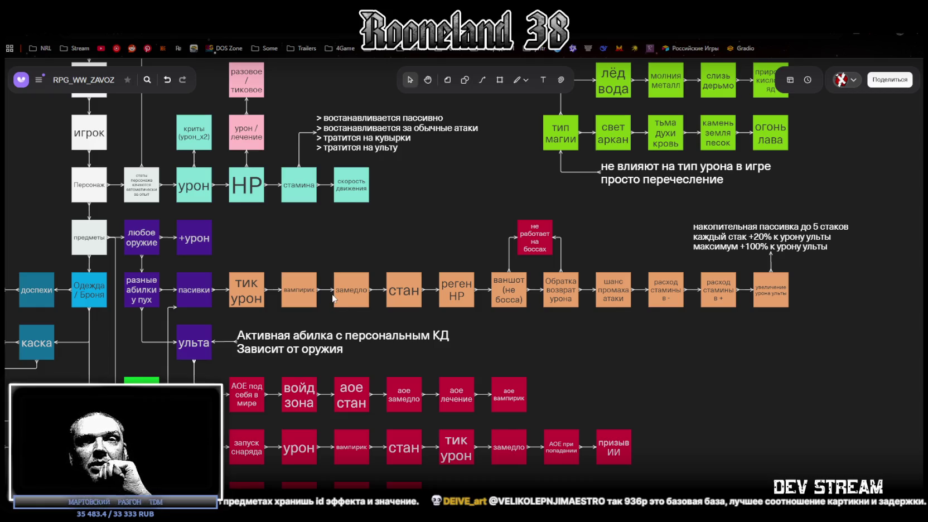
click(257, 300)
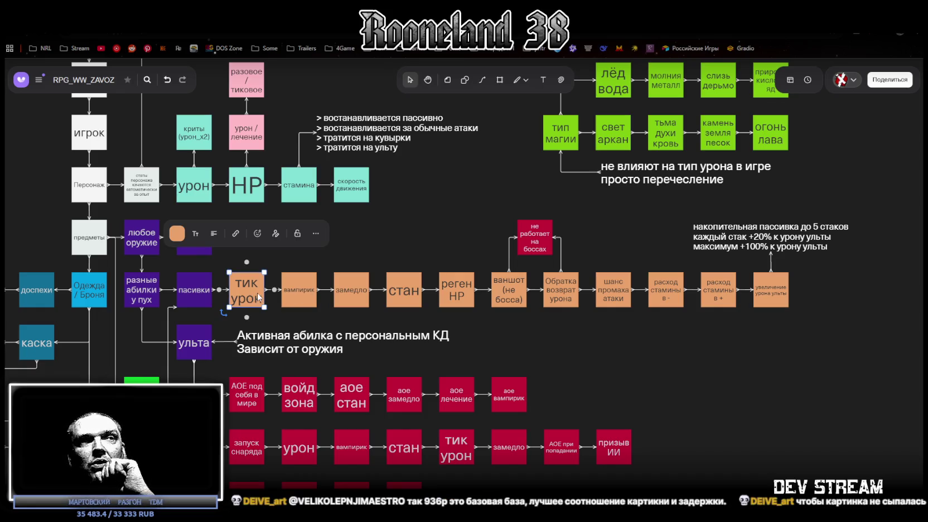
click(298, 290)
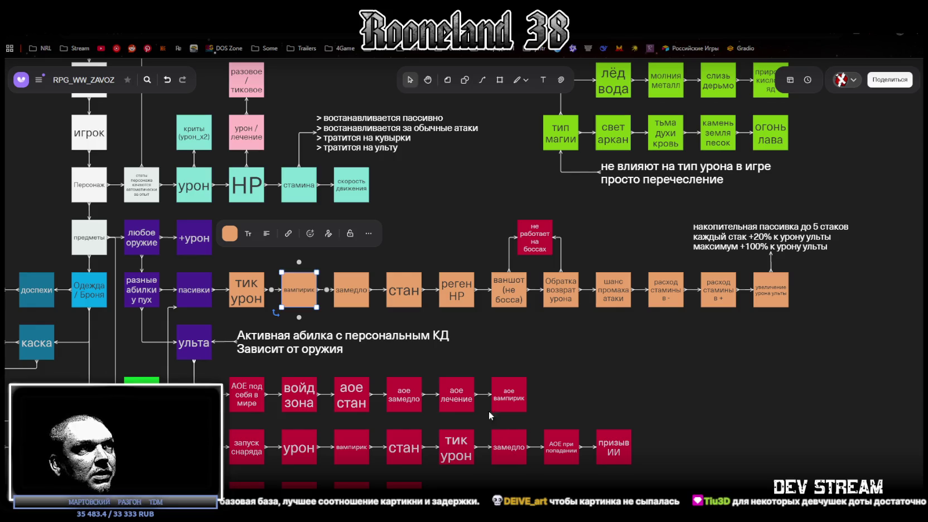
click(357, 292)
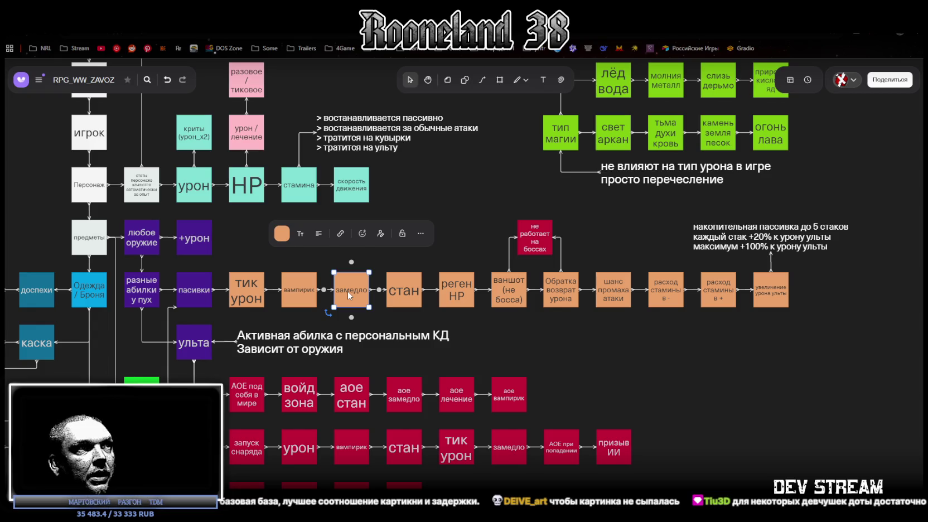
click(403, 294)
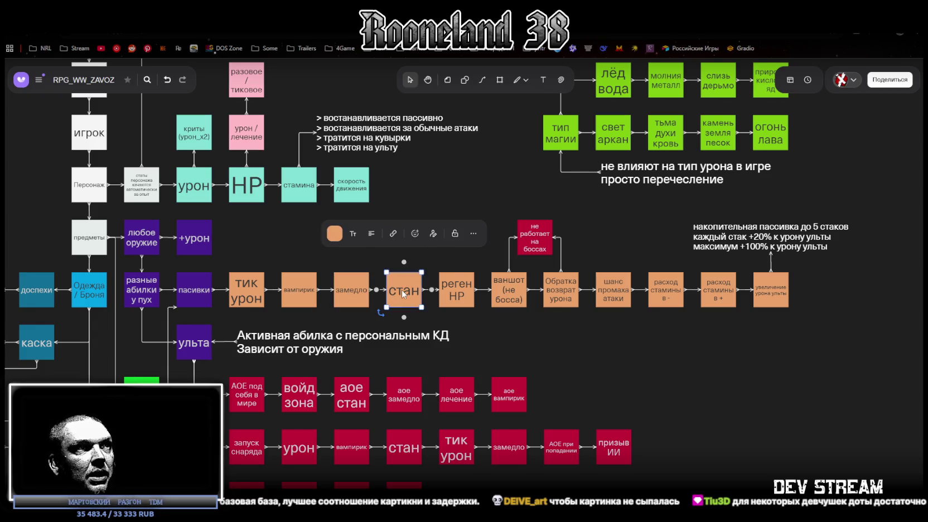
click(348, 292)
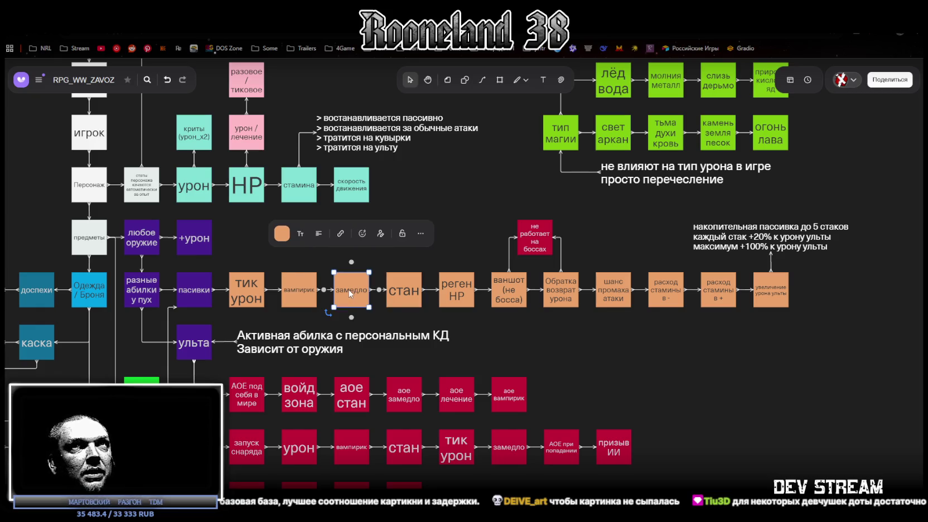
click(412, 292)
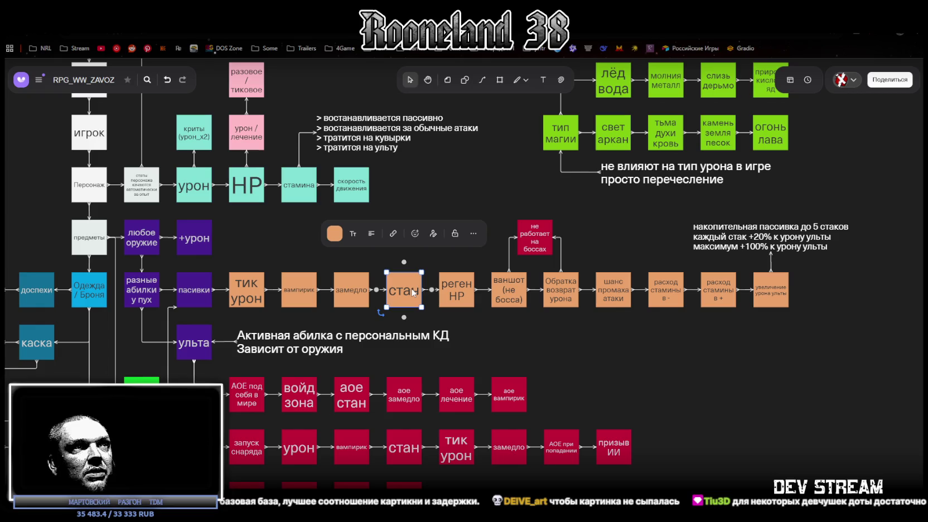
click(458, 292)
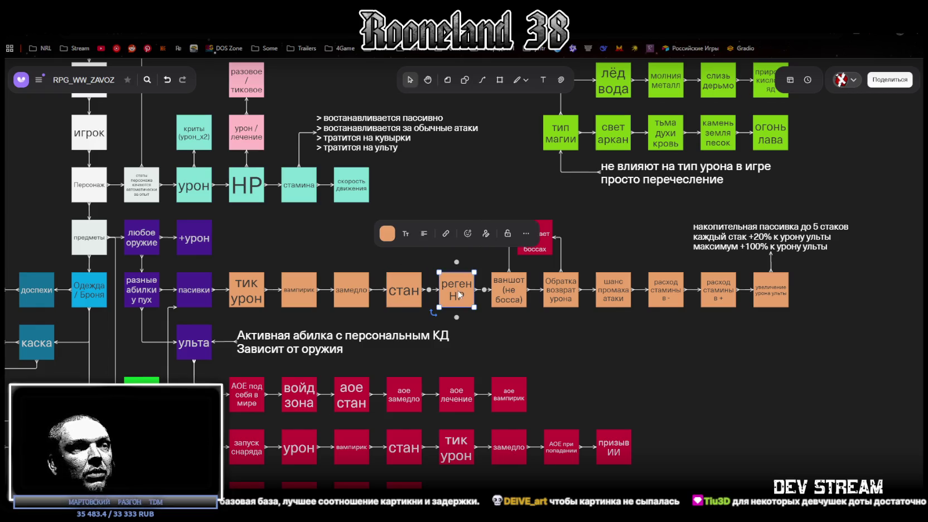
click(508, 298)
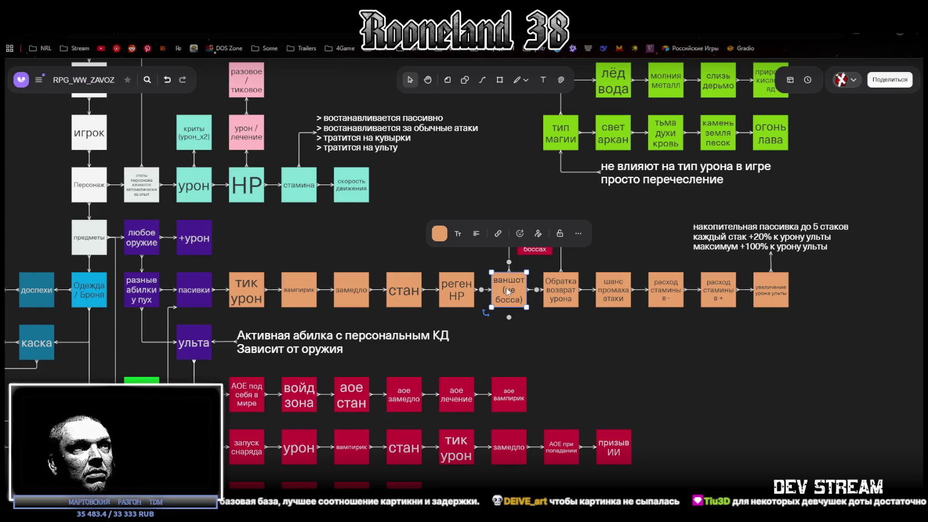
click(566, 290)
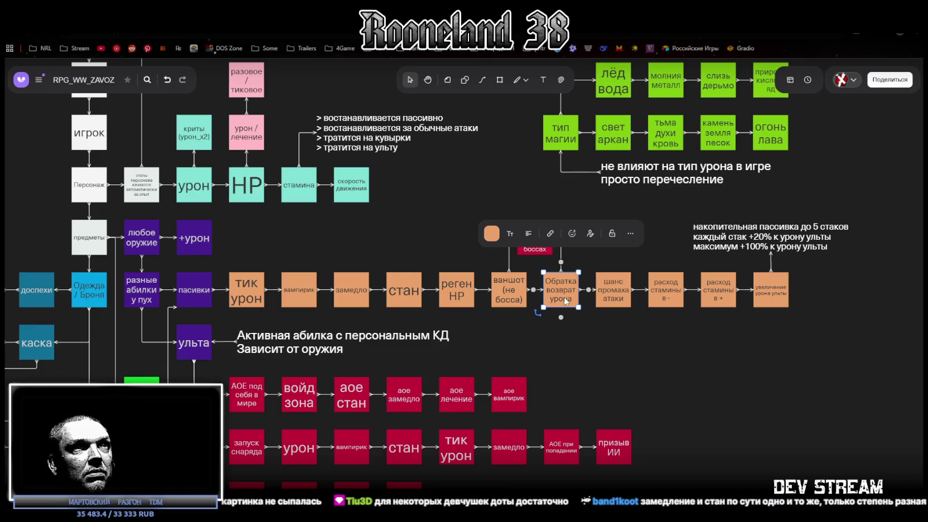
click(618, 302)
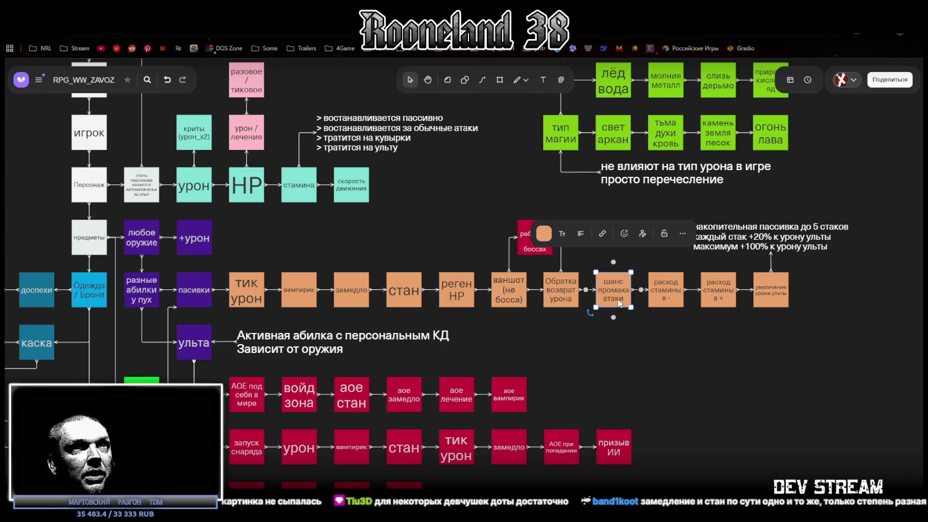
click(670, 293)
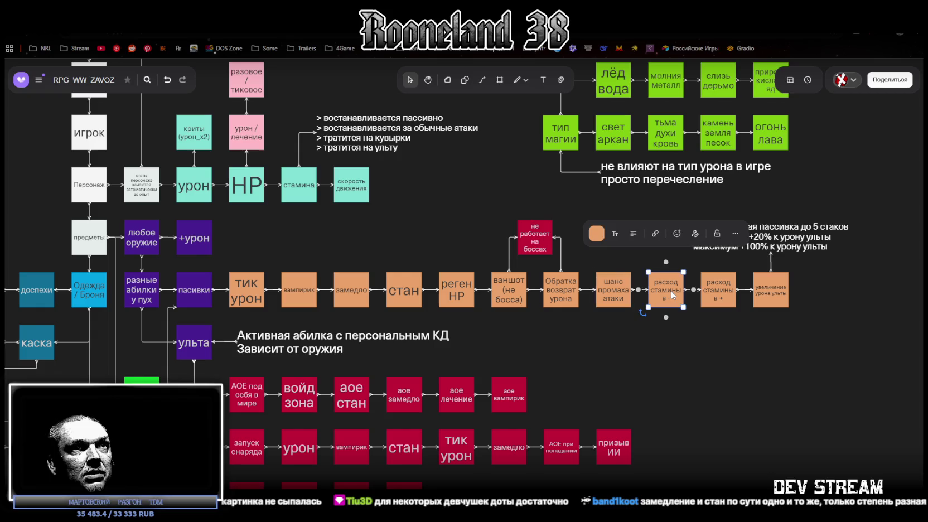
click(715, 292)
click(772, 290)
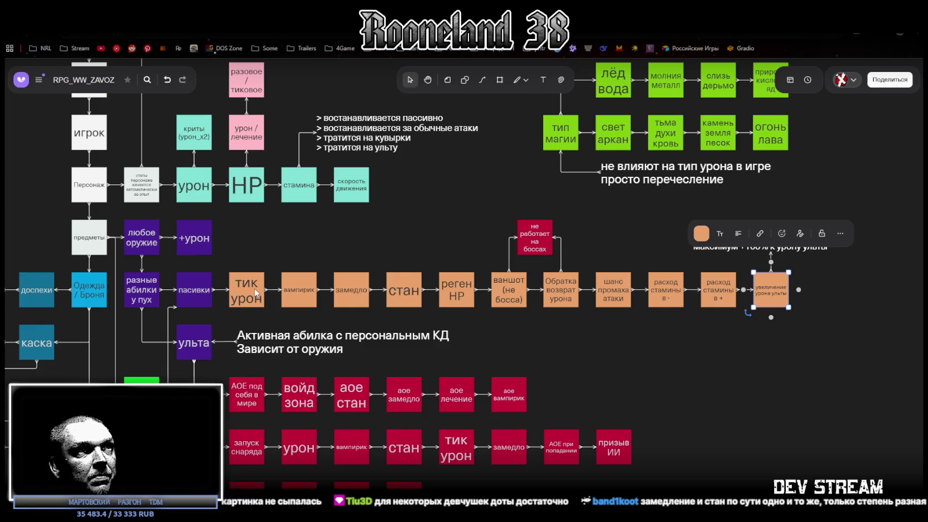
drag(243, 317, 736, 306)
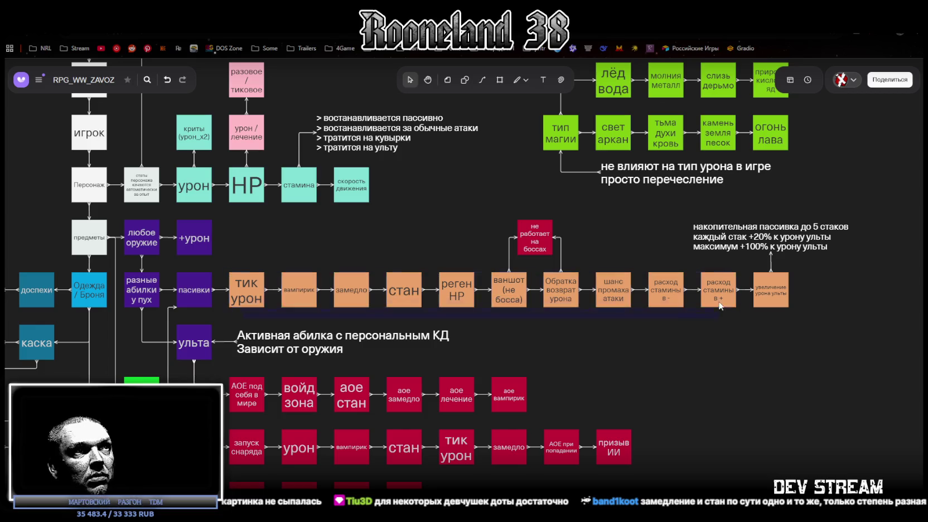
click(712, 325)
click(765, 291)
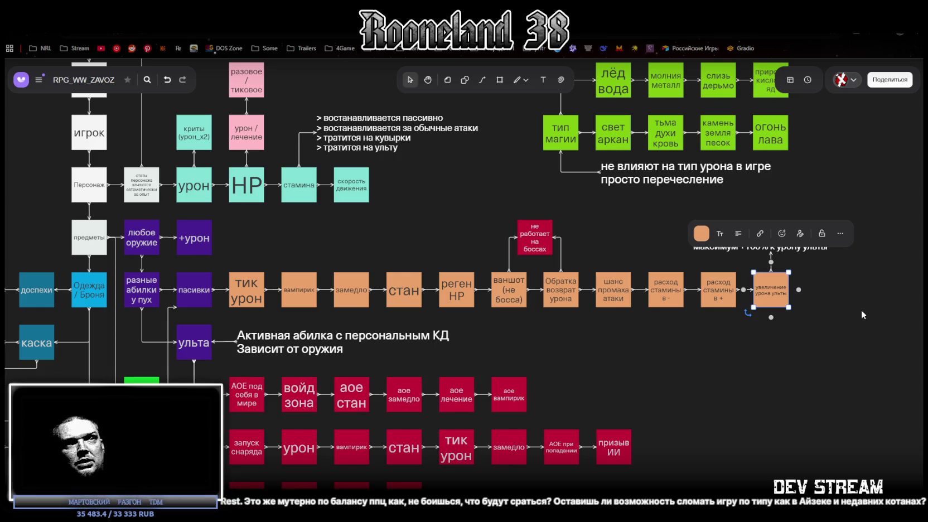
click(866, 312)
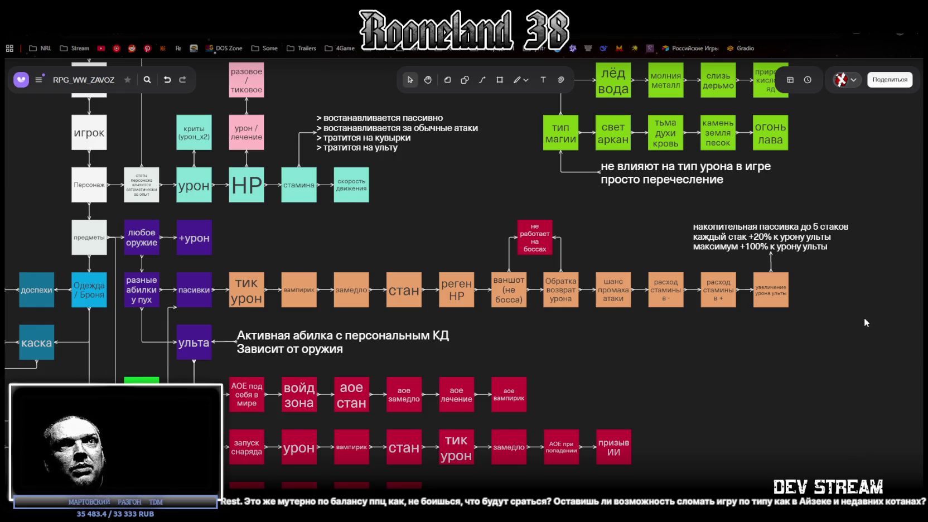
Step: Move the stacking note and увеличение урона ульты box up and to the right
drag(862, 317, 770, 214)
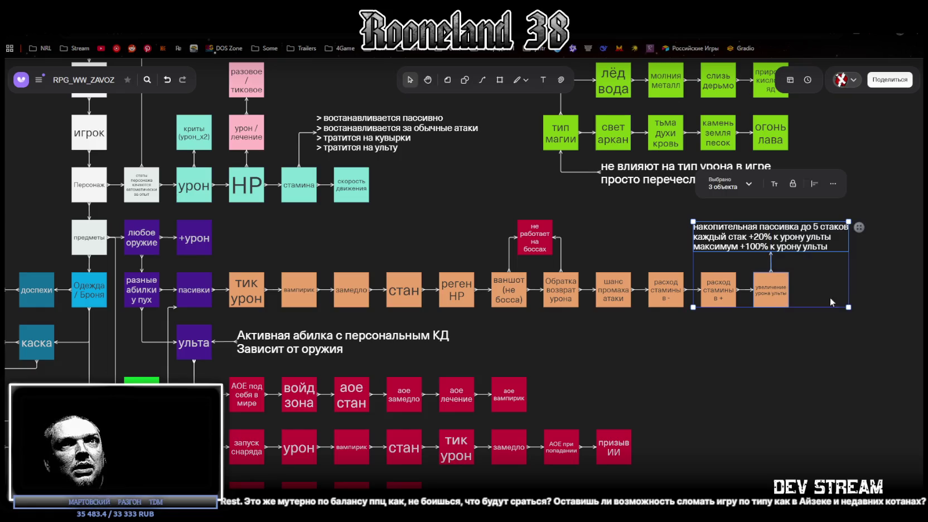
drag(848, 324, 651, 319)
drag(572, 292, 709, 218)
click(622, 307)
click(601, 290)
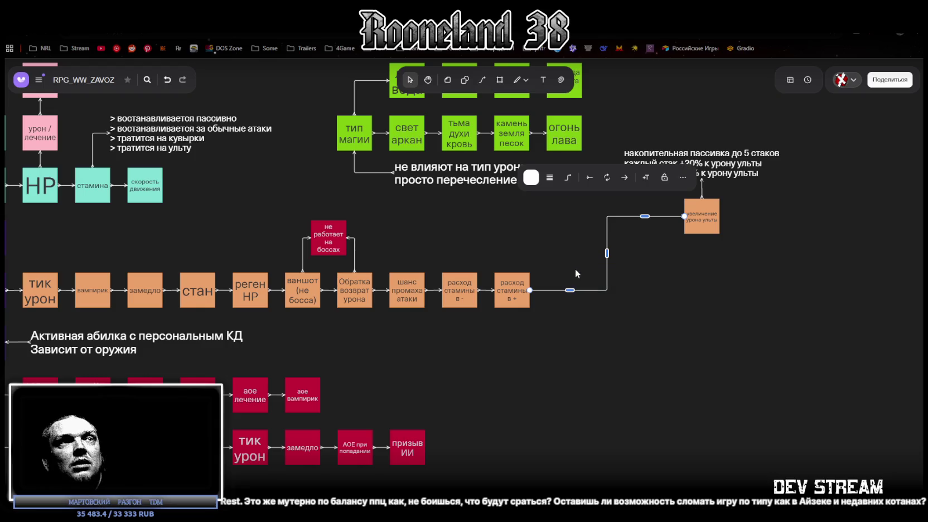
click(756, 305)
Step: Select the orange passive-effect row and pan the board to centre it
scroll(674, 302, left, 5)
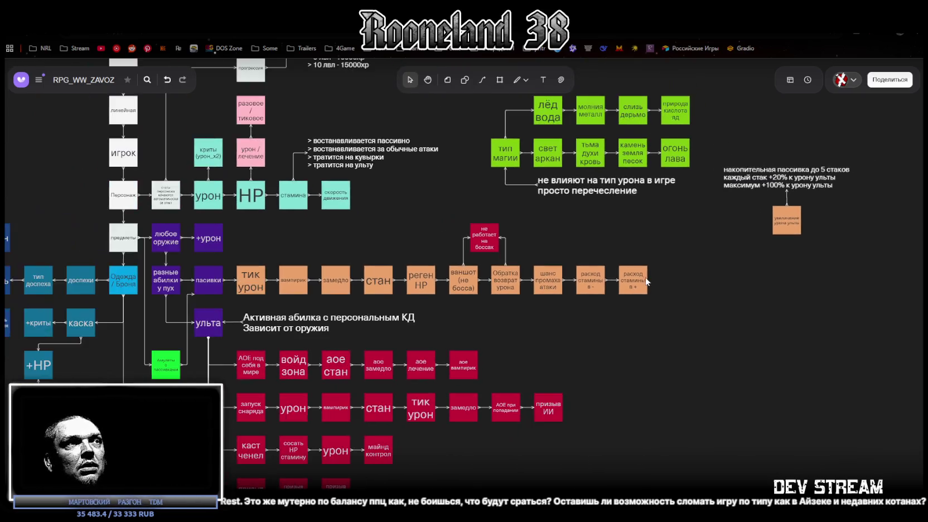
mouse_move(155, 307)
mouse_down()
mouse_move(649, 299)
mouse_move(637, 293)
mouse_up()
drag(561, 332, 630, 324)
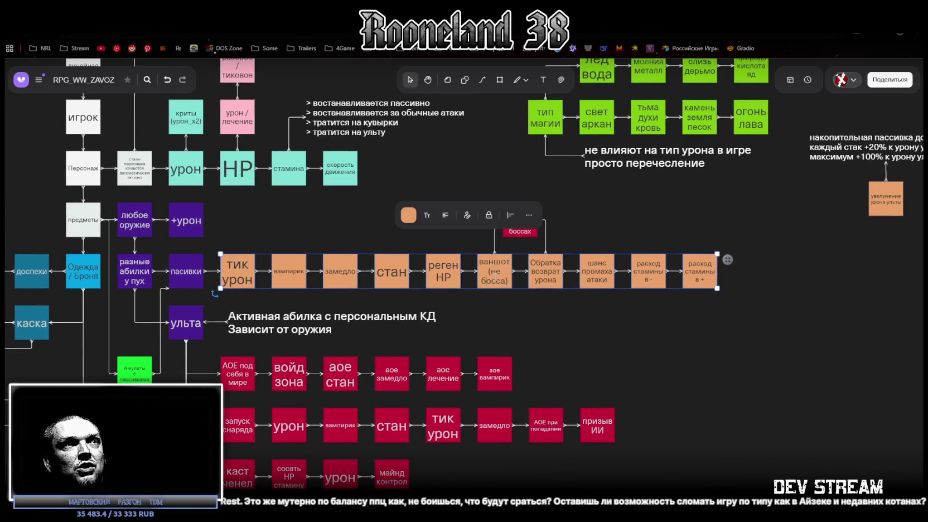
click(601, 322)
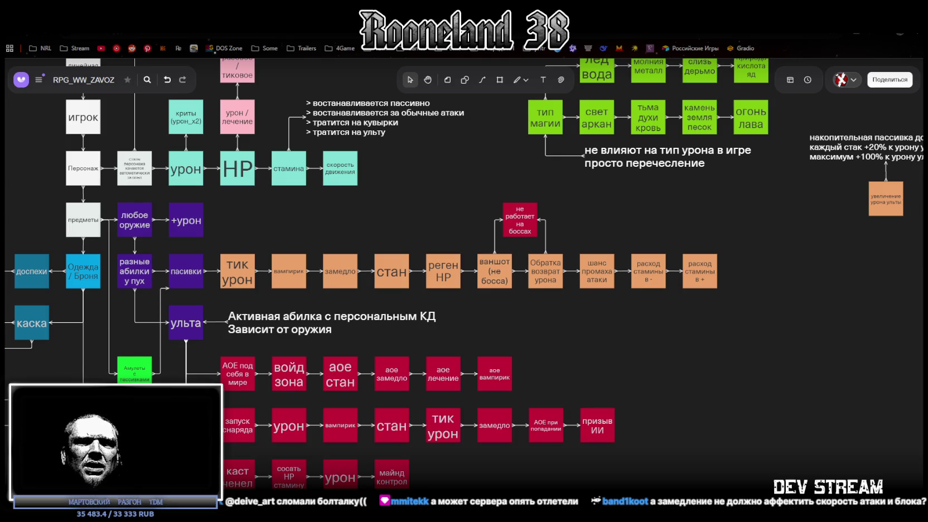
Step: Zoom out and pan down to reveal the red AOE, projectile, channelled, summon and aura rows
scroll(552, 262, down, 2)
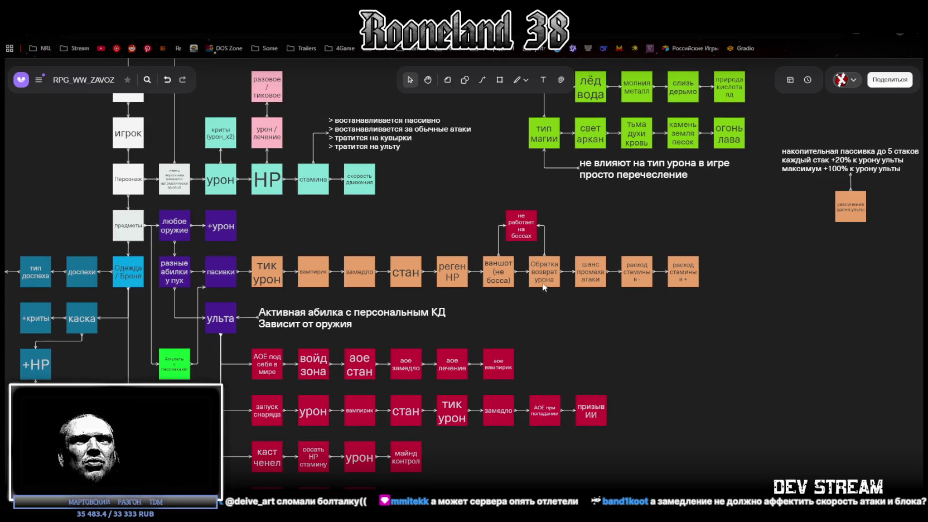
drag(583, 298, 593, 211)
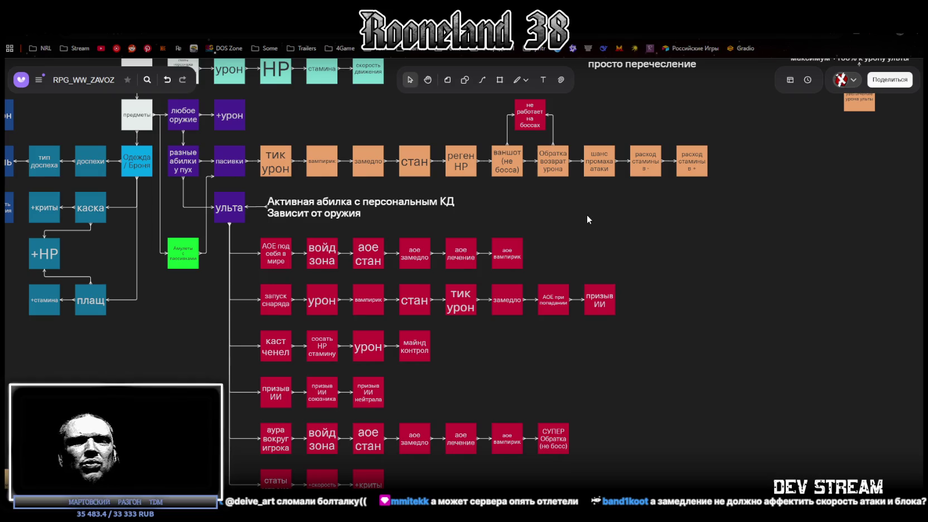
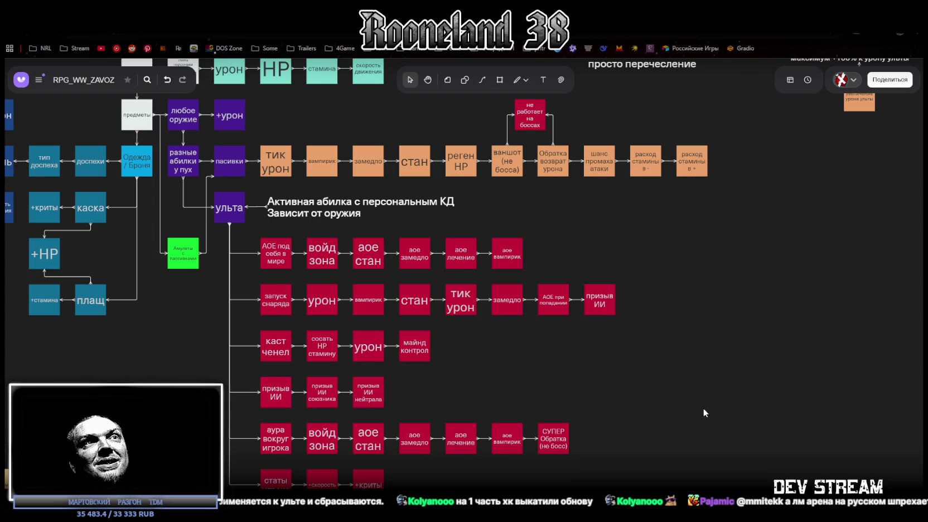
Step: Pan and zoom to the stacking ult-damage passive note (5 stacks, +20% each, max +100%) and select it
drag(769, 189, 531, 308)
scroll(625, 229, up, 3)
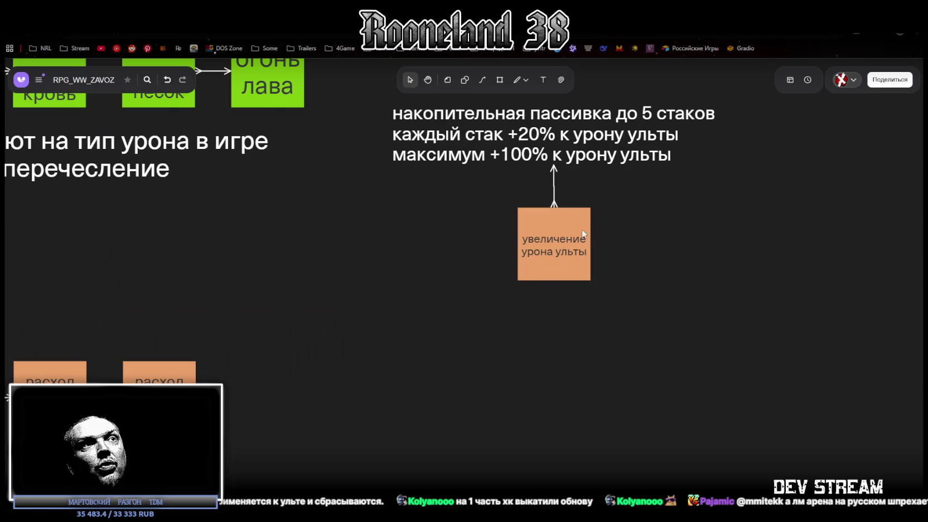
drag(627, 240, 585, 313)
click(391, 185)
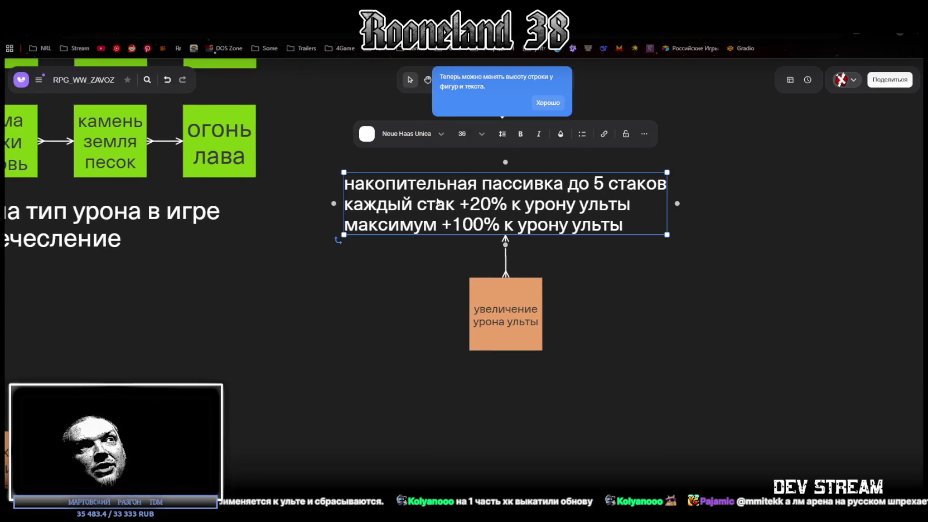
scroll(537, 307, down, 2)
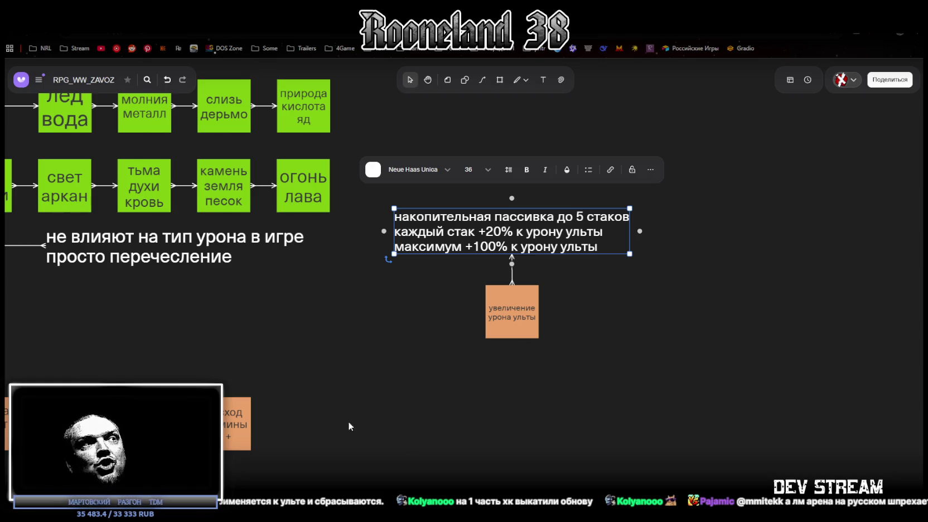
click(330, 430)
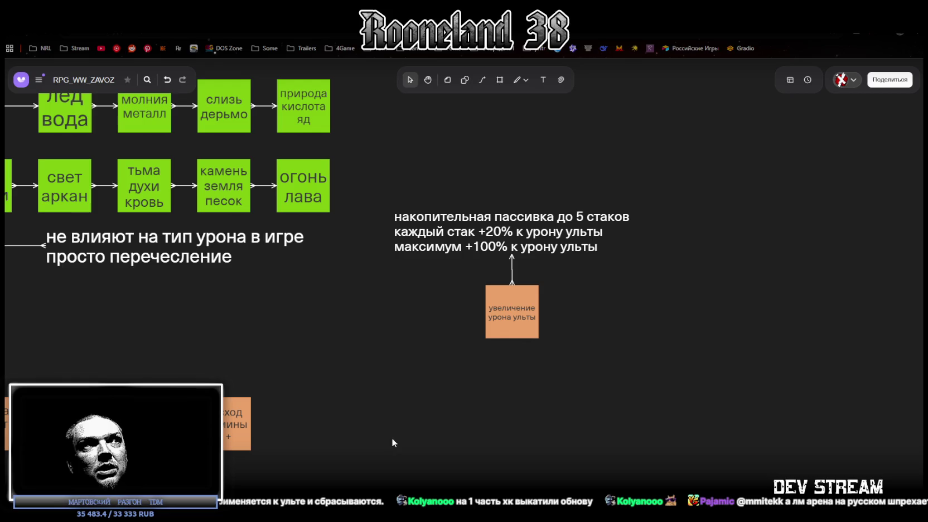
click(506, 233)
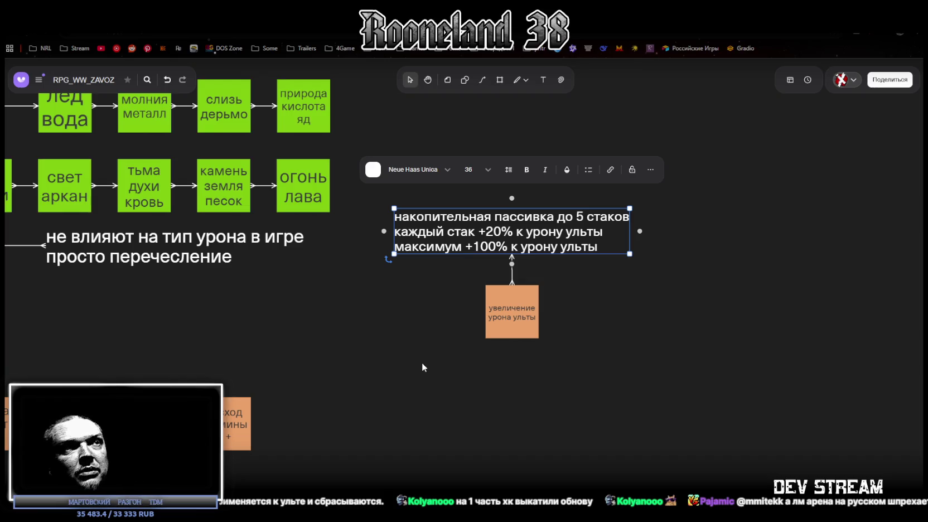
click(437, 376)
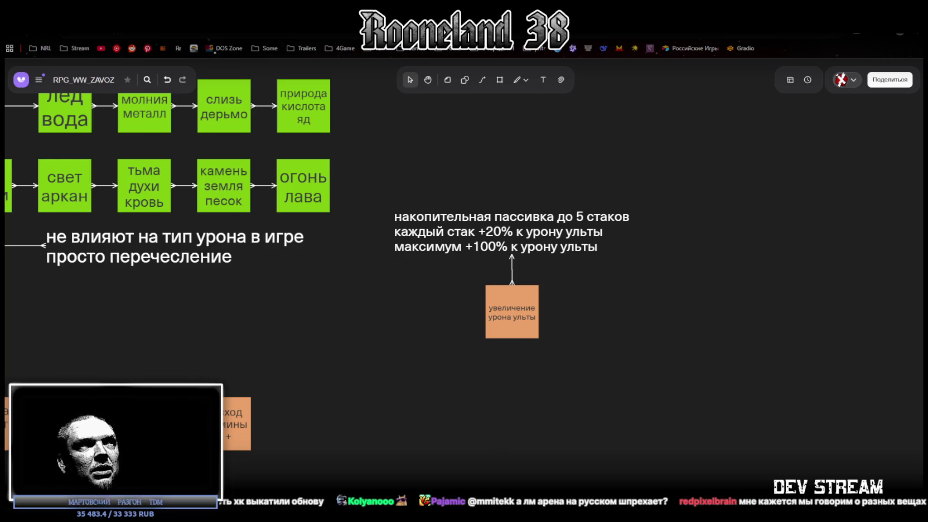
scroll(390, 393, down, 5)
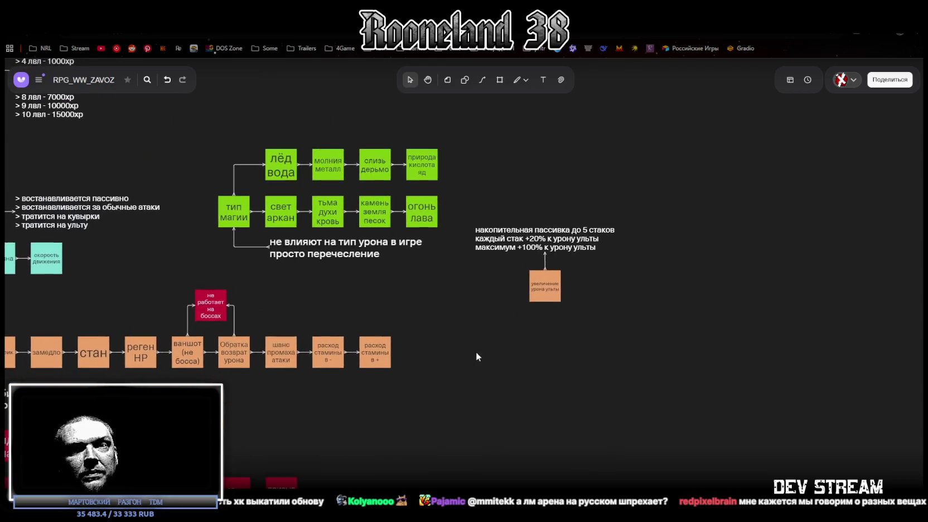
Step: Shift the board to the magic-type diagram, then select and deselect the ultimate damage increase box
drag(484, 364, 417, 366)
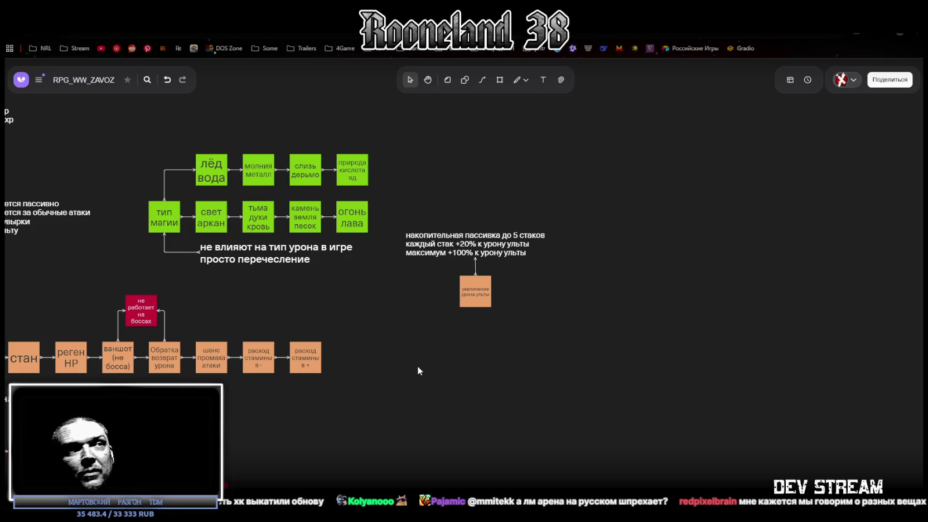
scroll(495, 332, up, 1)
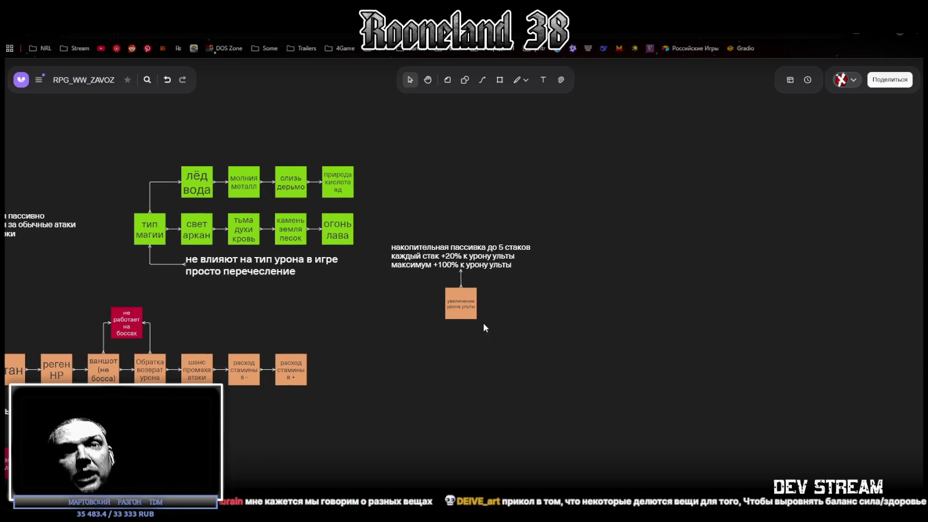
click(456, 314)
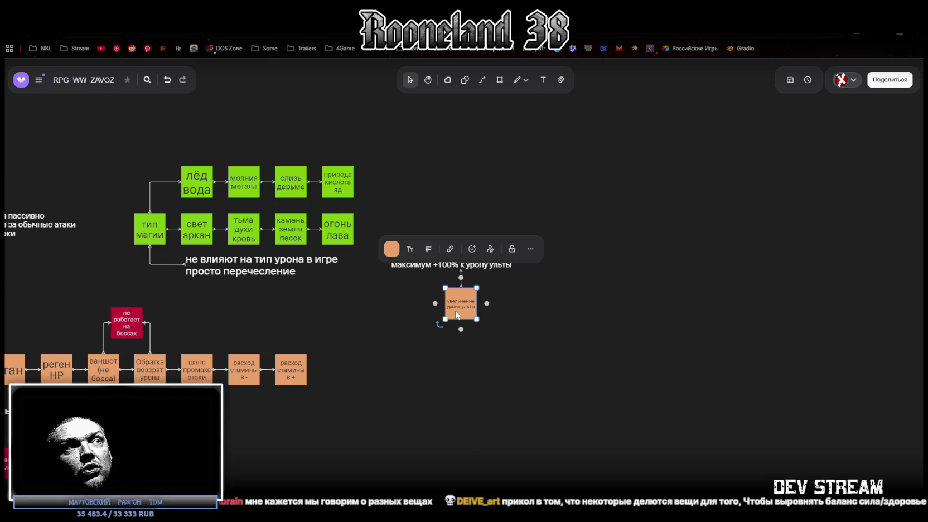
click(577, 360)
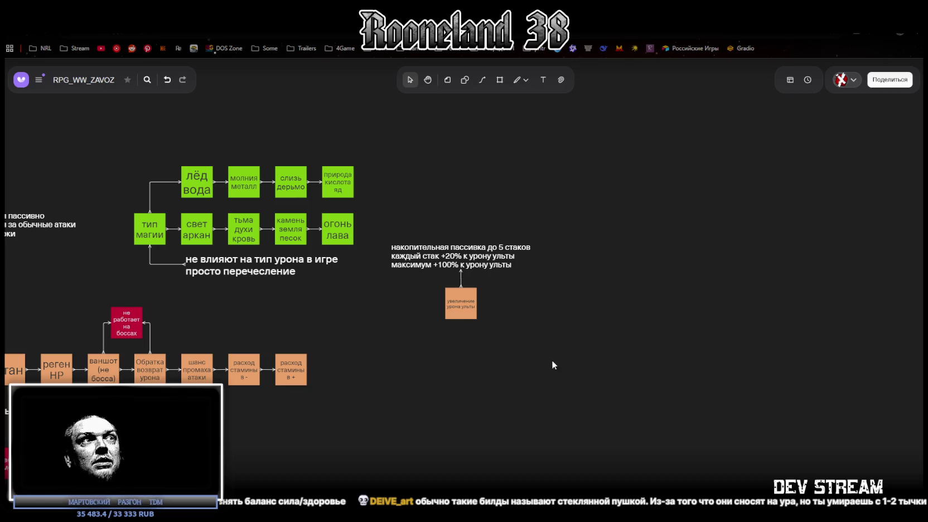
Step: Pan the board to reveal the stamina block and the flowchart's left and bottom nodes
mouse_move(530, 374)
mouse_down()
mouse_move(638, 333)
mouse_move(642, 317)
mouse_up()
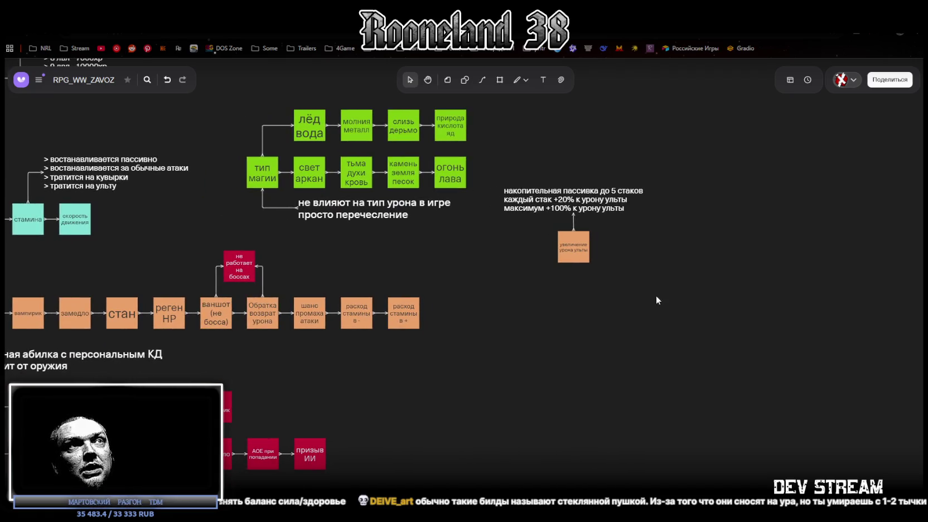
mouse_move(404, 426)
mouse_down()
mouse_move(482, 387)
mouse_move(476, 382)
mouse_up()
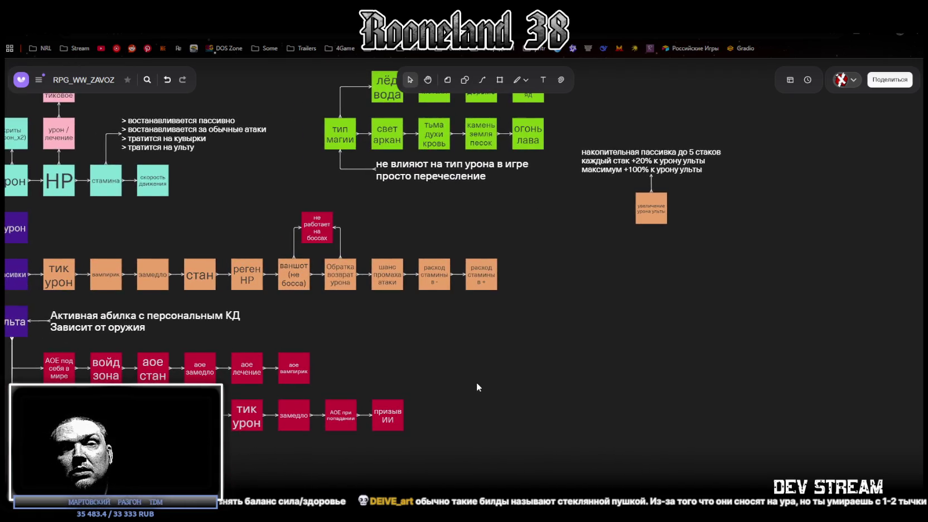
scroll(475, 381, down, 1)
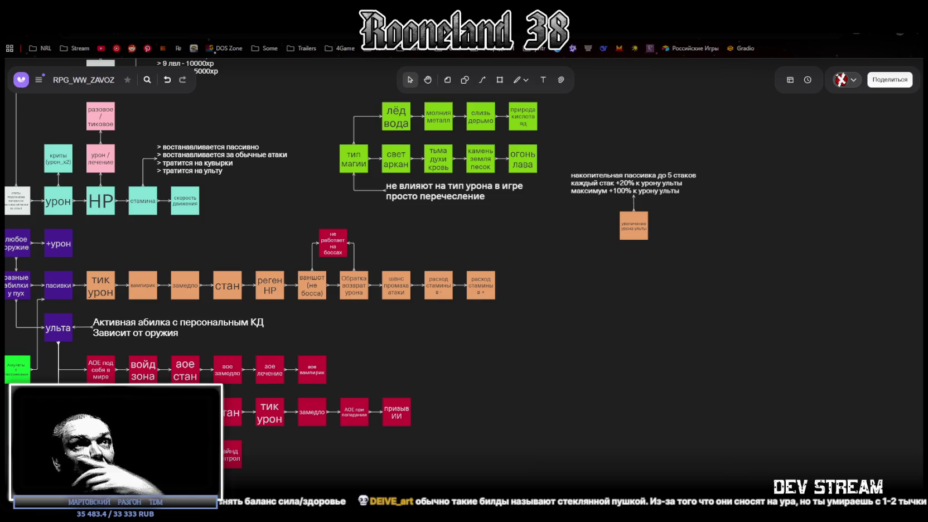
Step: Nudge the passive note and its orange box right and down, deselect, and pan toward the ultimate branches
drag(693, 262, 566, 167)
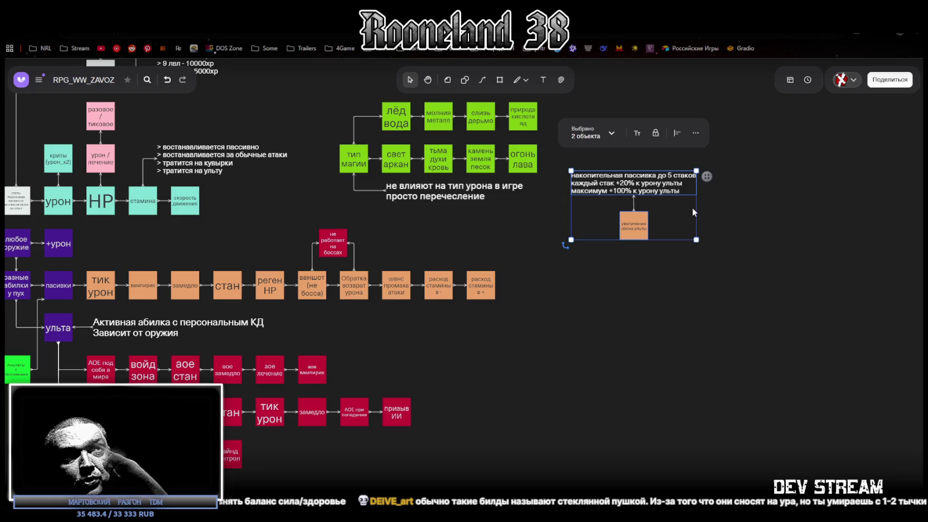
drag(633, 224, 672, 258)
click(692, 339)
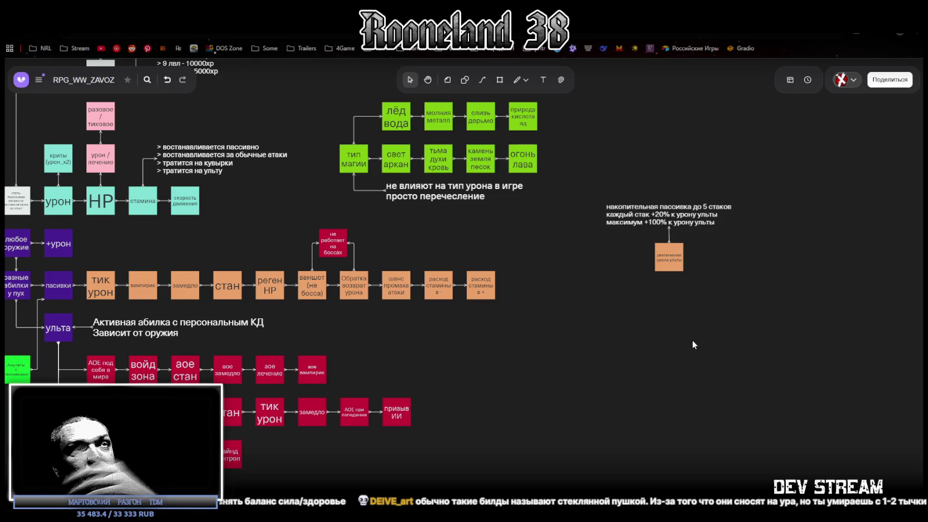
scroll(680, 324, down, 3)
scroll(683, 312, left, 2)
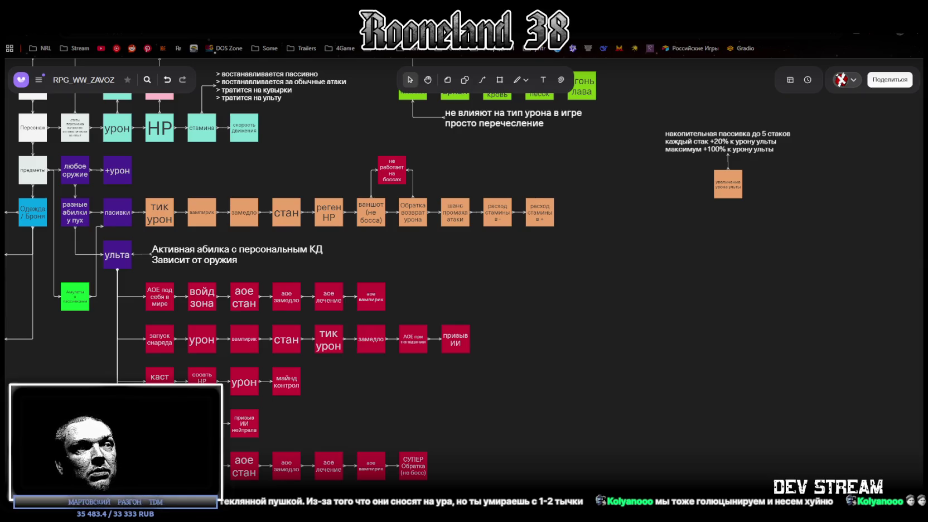
key(alt+Tab)
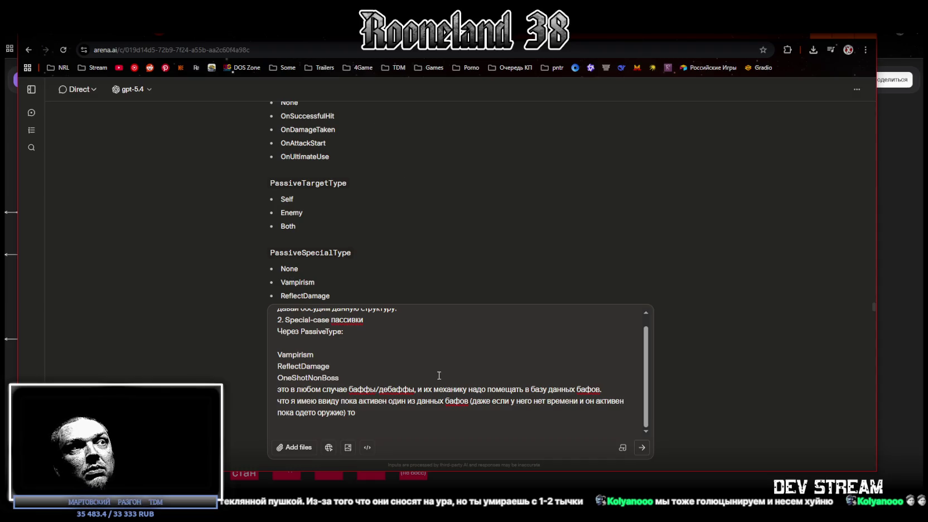
Step: Read the gpt-5.4 reply on when passives trigger, then return to the RPG_WW_ZAVOZ board
scroll(439, 374, up, 1)
scroll(444, 199, down, 10)
scroll(459, 200, up, 4)
scroll(424, 211, down, 2)
scroll(448, 194, up, 10)
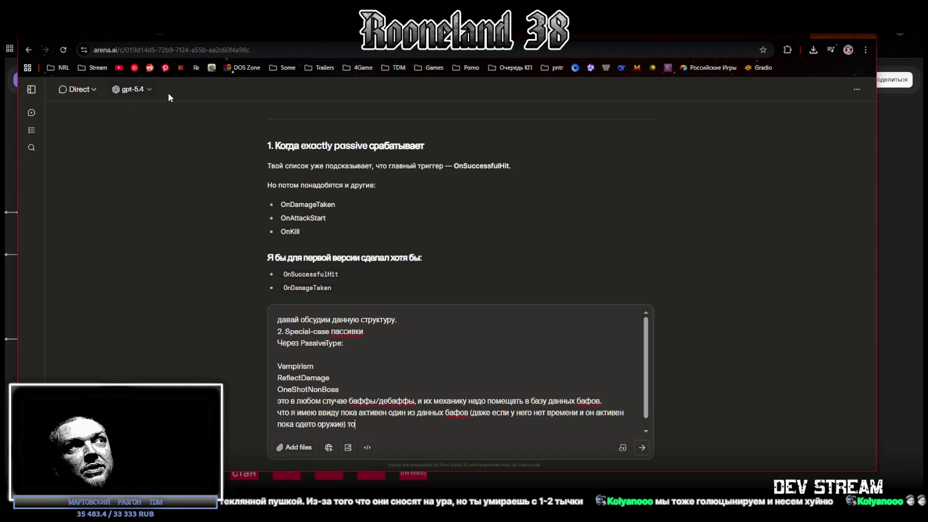
scroll(471, 212, down, 15)
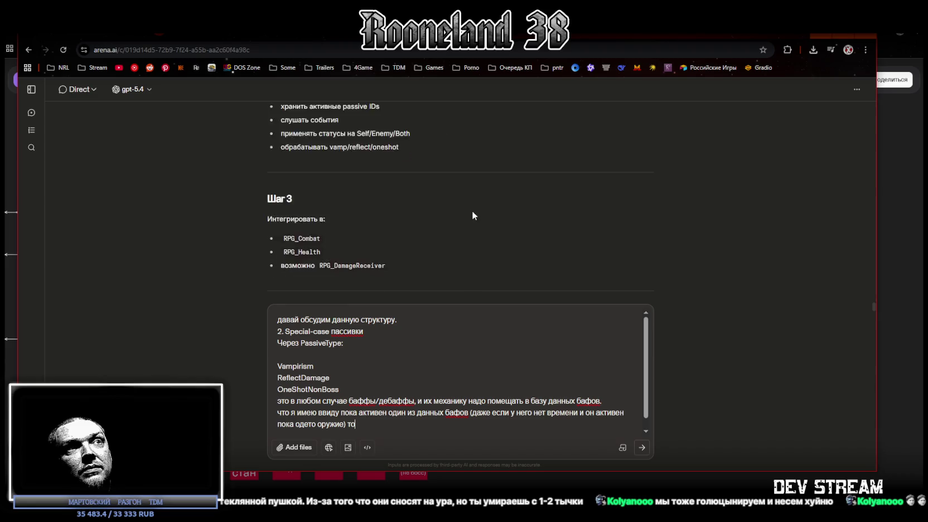
key(alt+Tab)
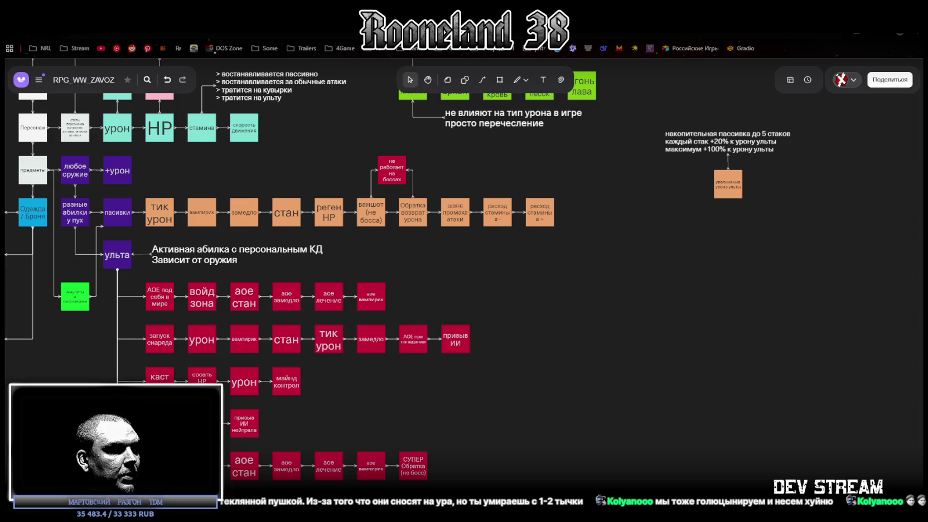
Step: Restore the full Unity editor layout and browse the Project to SGO > SideScripts > GameDataBase
key(alt+Tab)
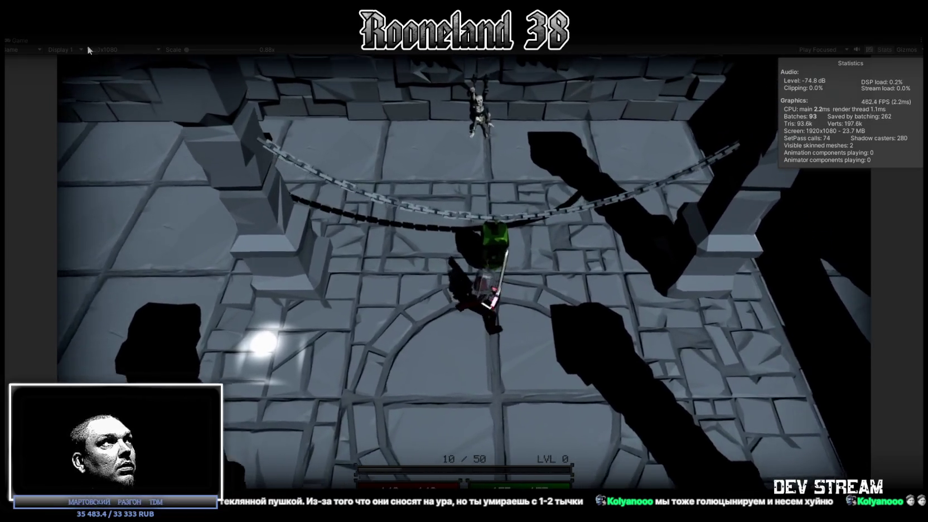
key(shift+space)
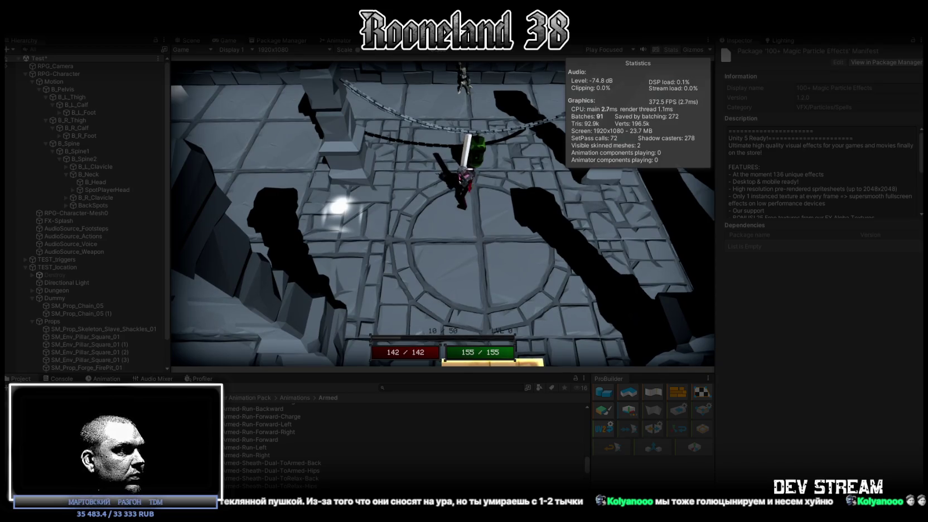
click(84, 424)
click(84, 432)
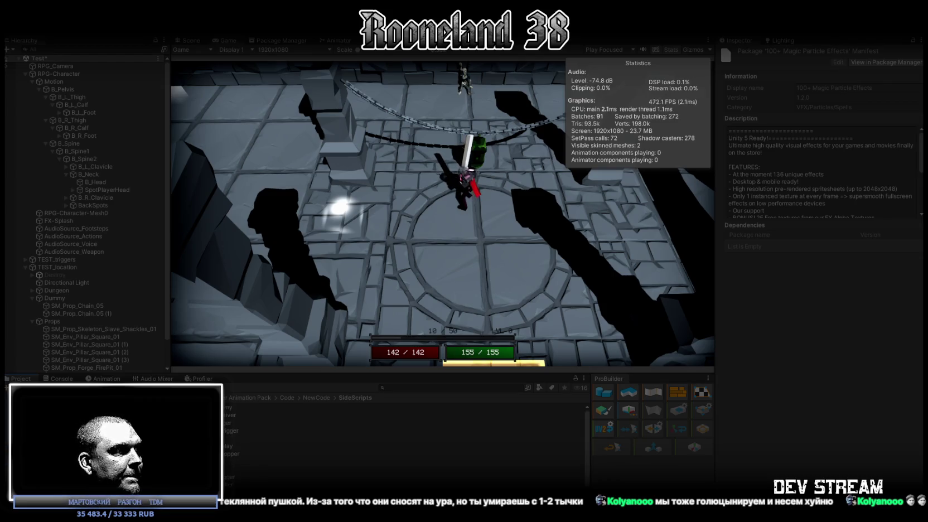
click(83, 412)
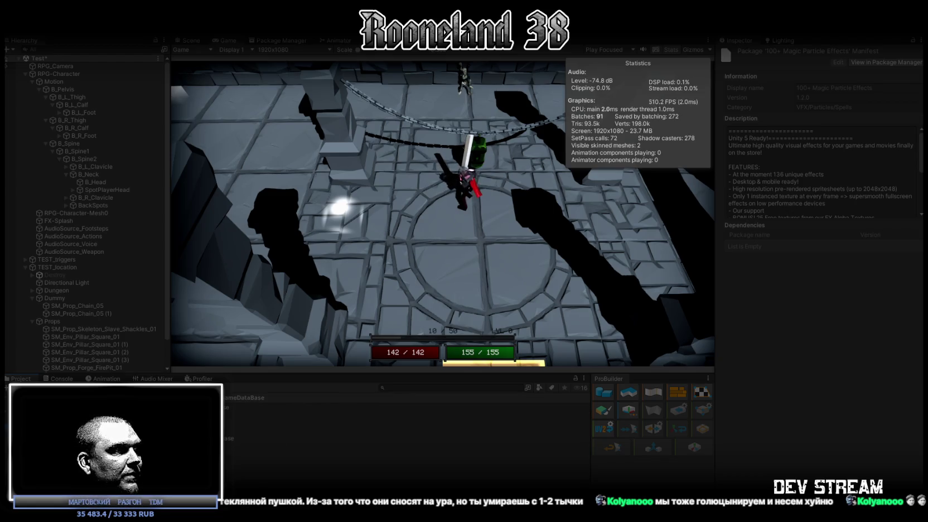
Step: Inspect the Status Effect Database asset's buff parameters, cancelling an accidental rename
click(195, 438)
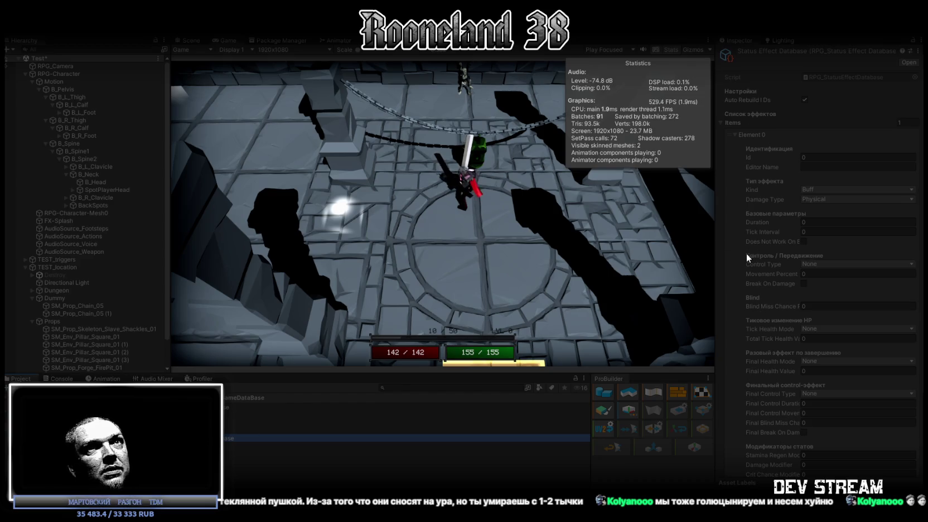
scroll(778, 237, down, 5)
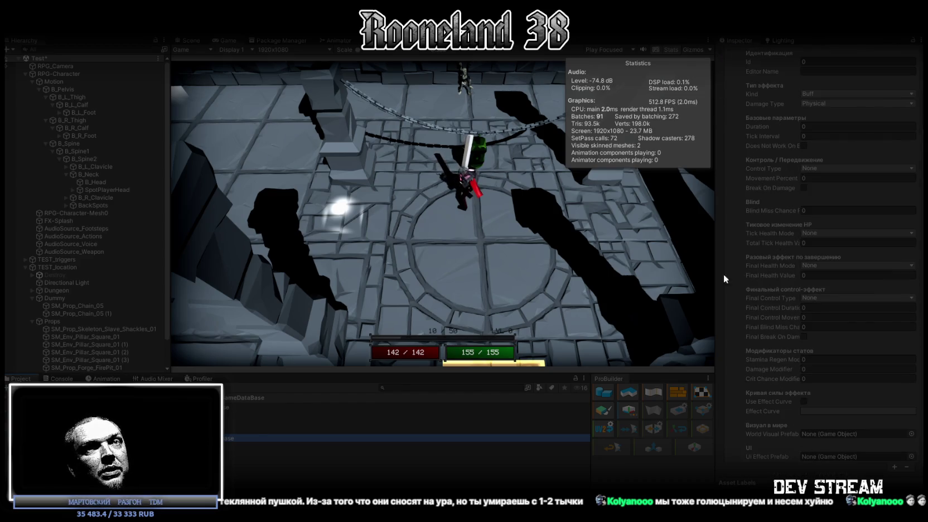
click(227, 437)
key(Escape)
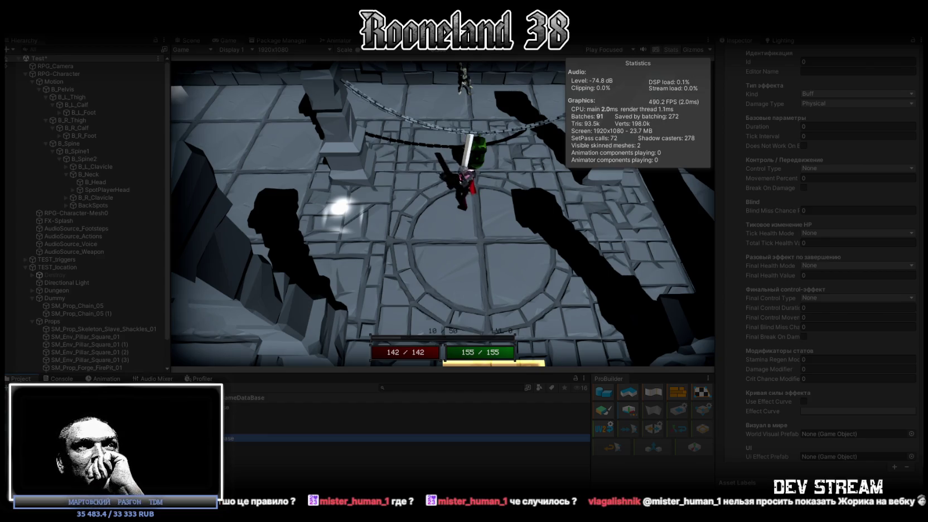
click(477, 148)
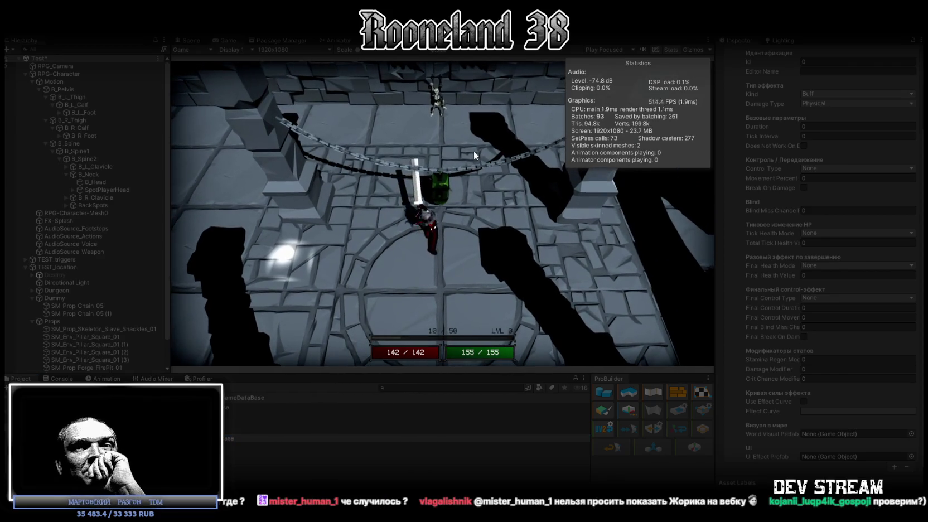
click(472, 152)
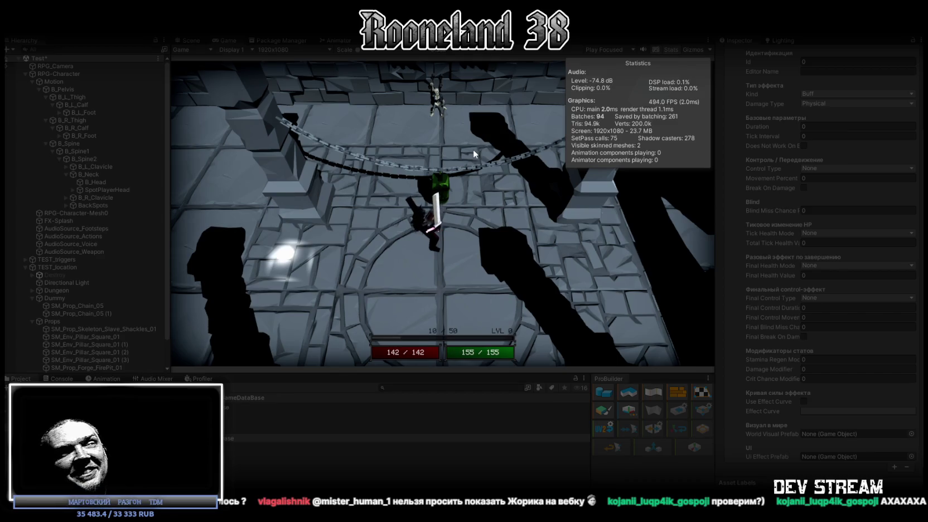
key(w)
click(60, 378)
click(18, 379)
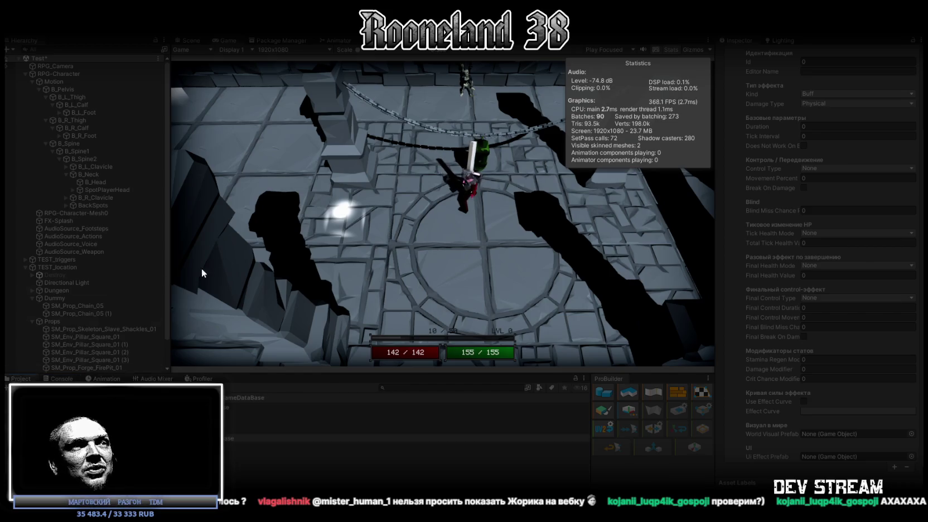